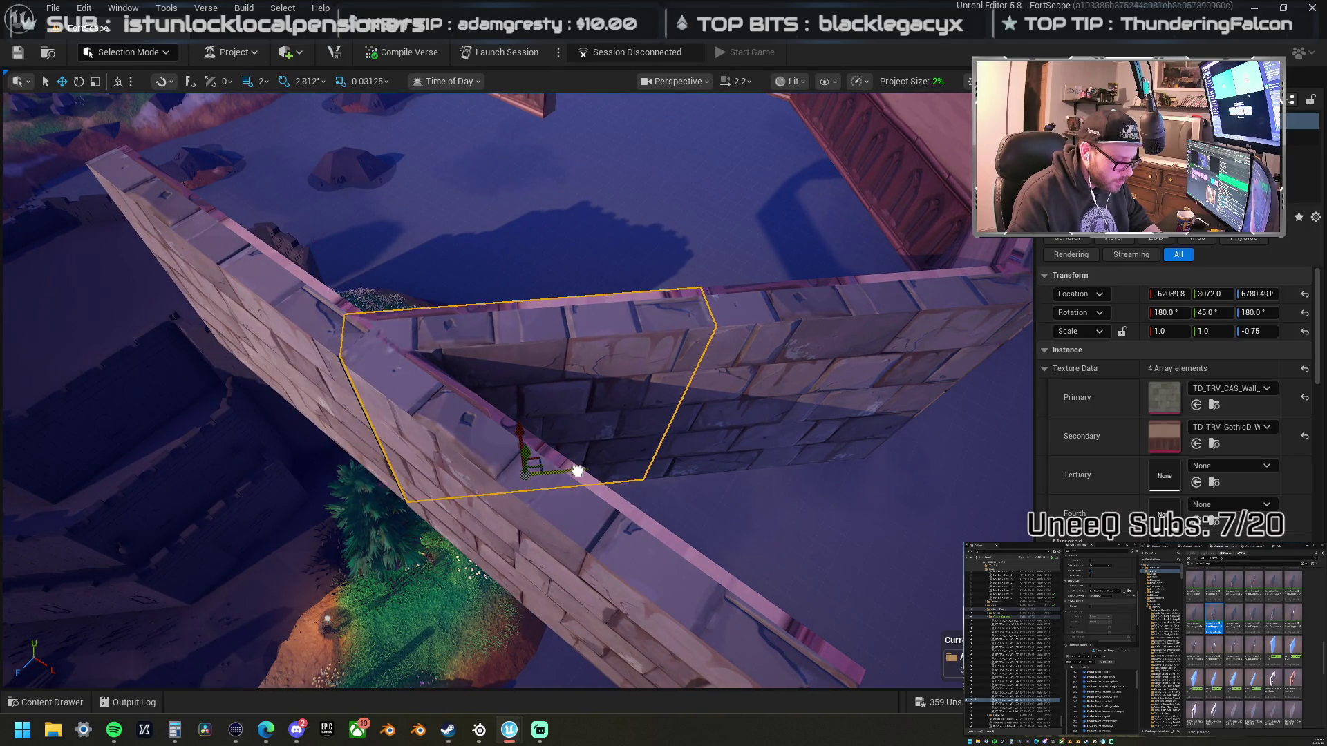
# - Delete the stray wall piece and reposition the corner wall piece
pyautogui.click(440, 408)
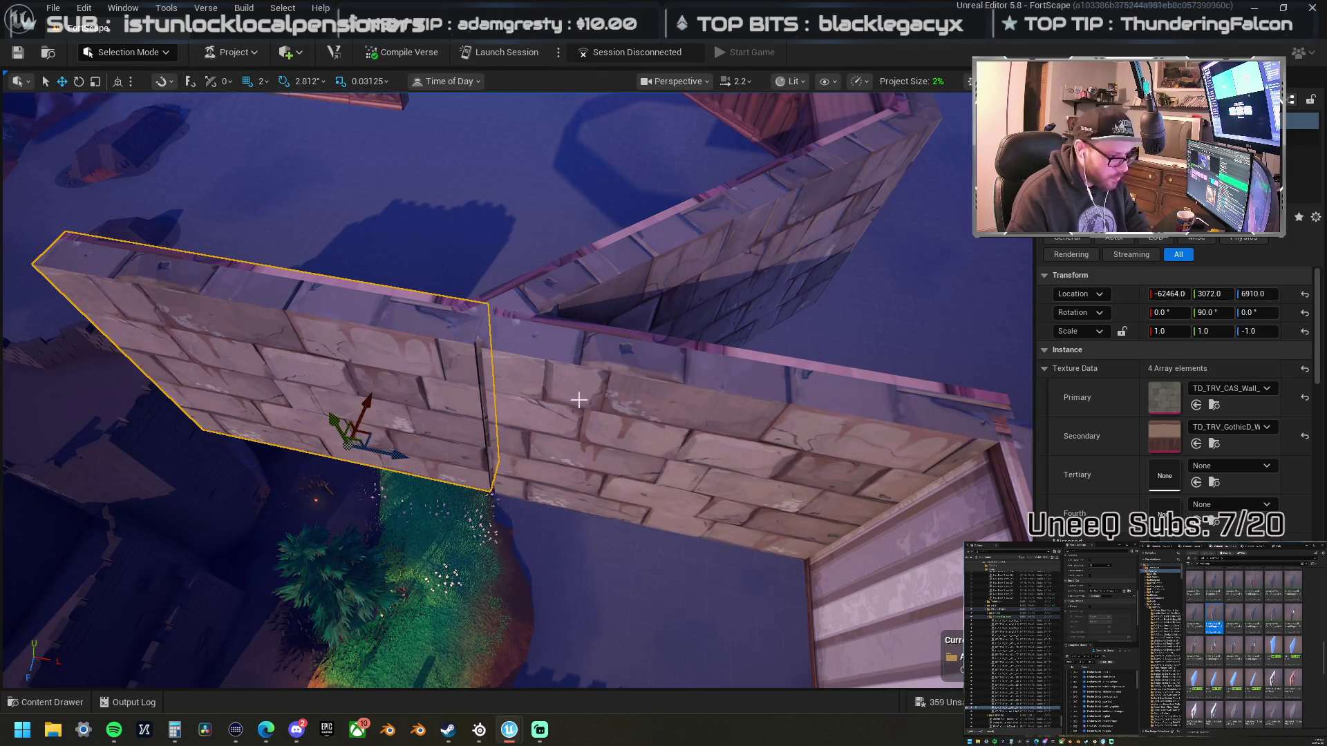
pyautogui.press('Delete')
pyautogui.click(561, 263)
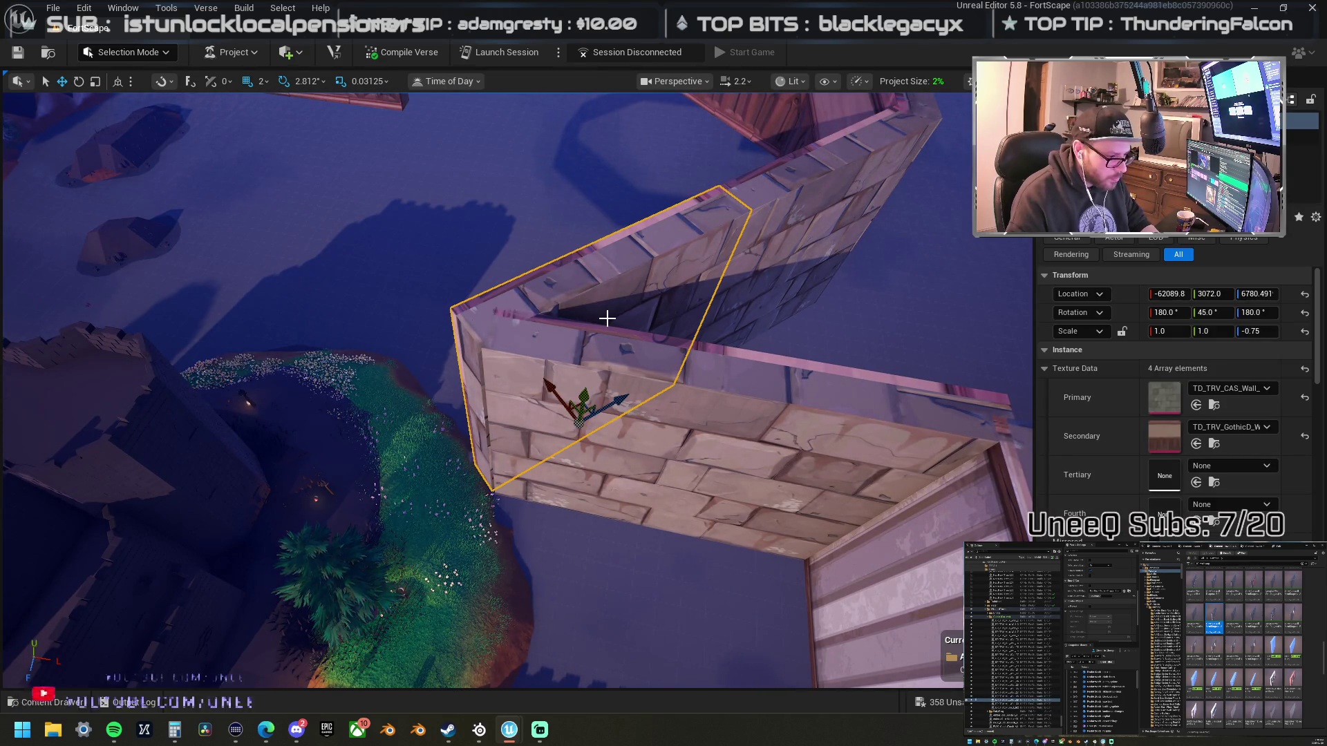
pyautogui.moveTo(606, 318)
pyautogui.mouseDown()
pyautogui.moveTo(718, 443)
pyautogui.moveTo(684, 422)
pyautogui.mouseUp()
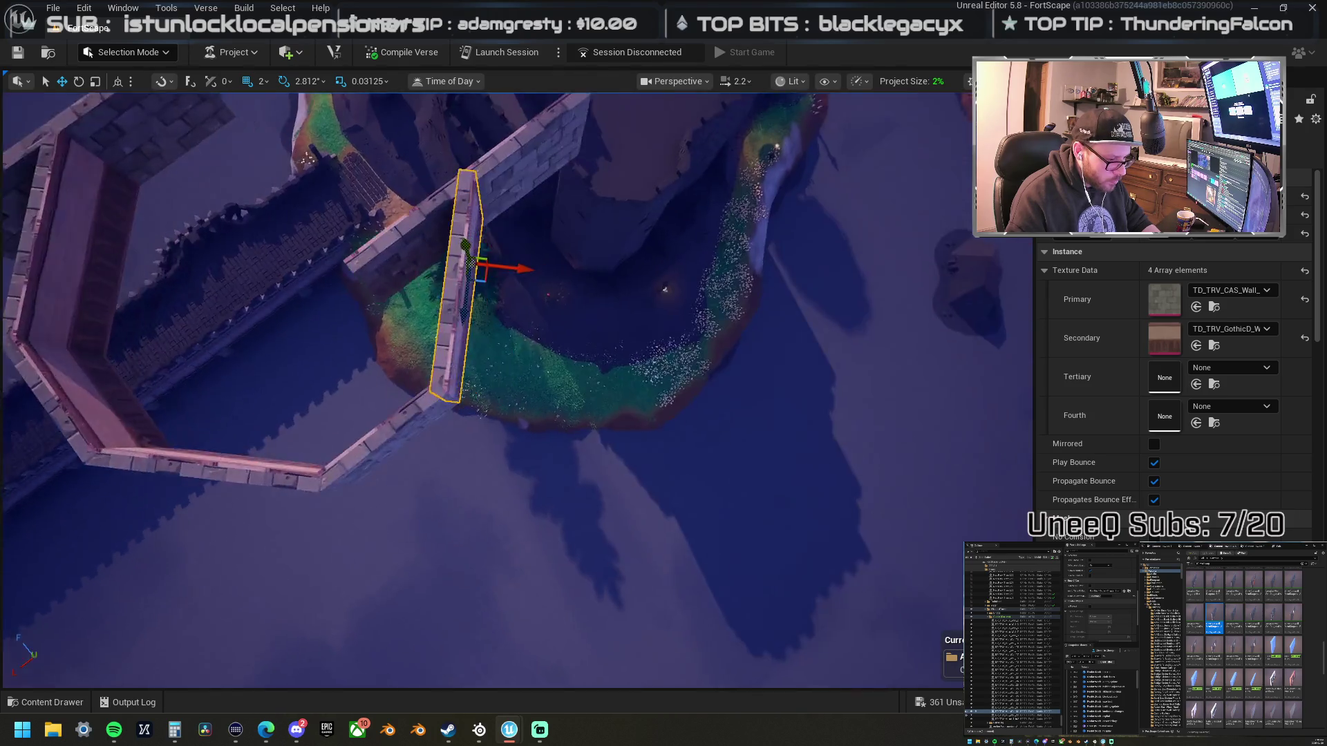
pyautogui.scroll(5, 650, 400)
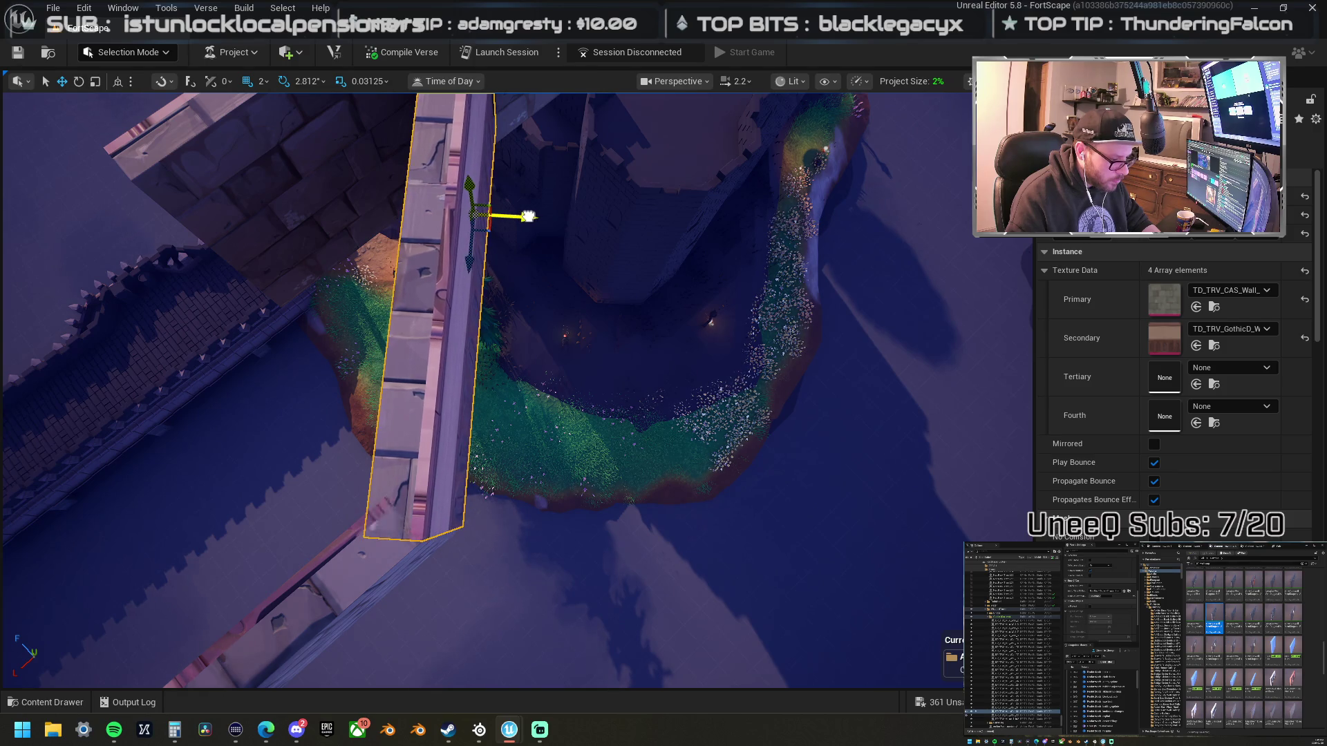
# - Rotate the diagonal wall to -45° so it bridges the octagonal outer wall and the inner wall
pyautogui.moveTo(528, 216); pyautogui.dragTo(528, 214)
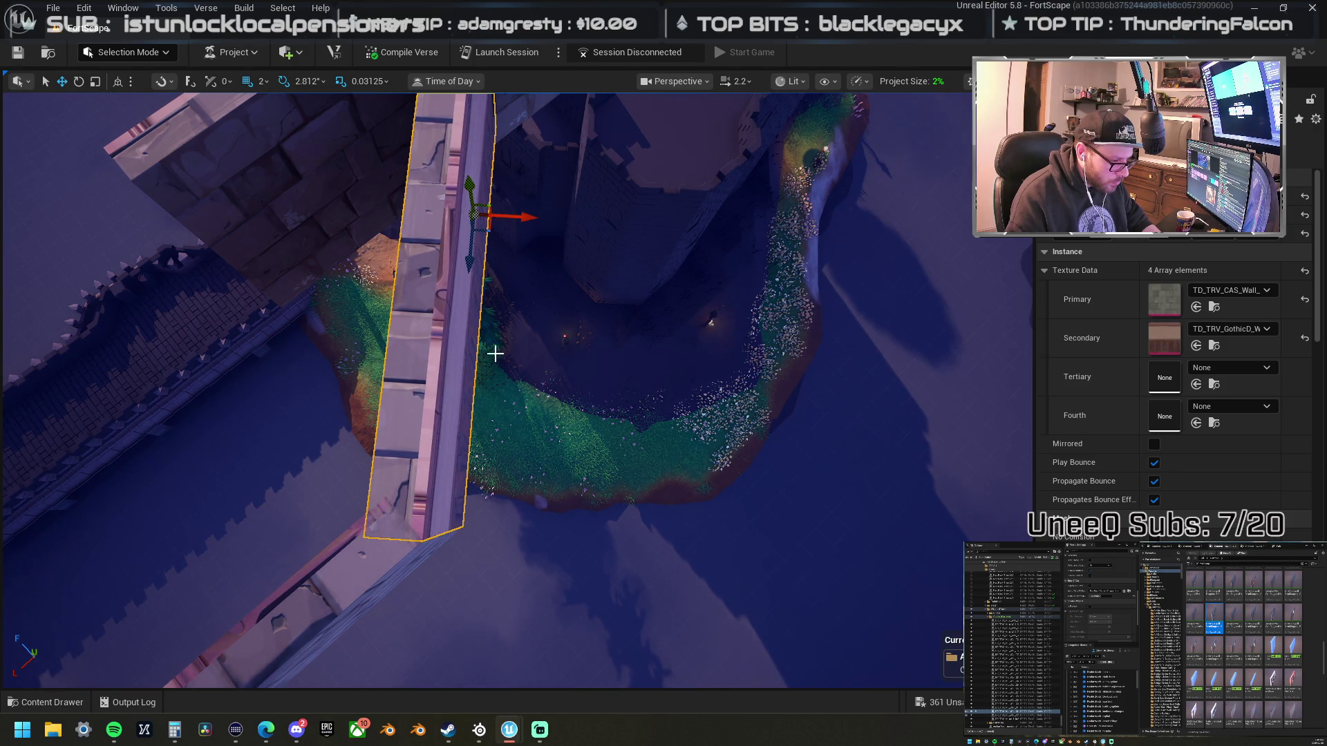
pyautogui.press('e')
pyautogui.moveTo(501, 469); pyautogui.dragTo(453, 492)
pyautogui.click(460, 178)
pyautogui.moveTo(510, 273); pyautogui.dragTo(546, 287)
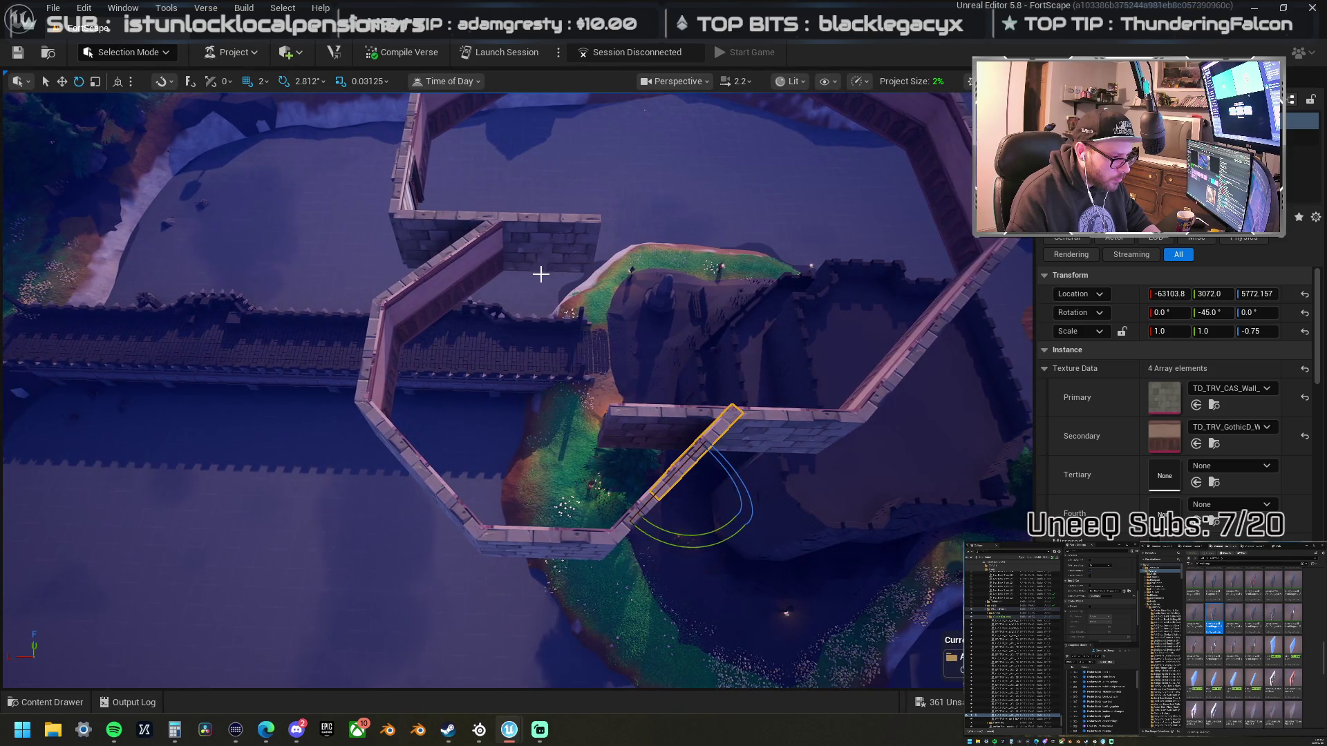
# - Nudge the connecting wall section along X and set its Scale Z to 0.75
pyautogui.click(653, 417)
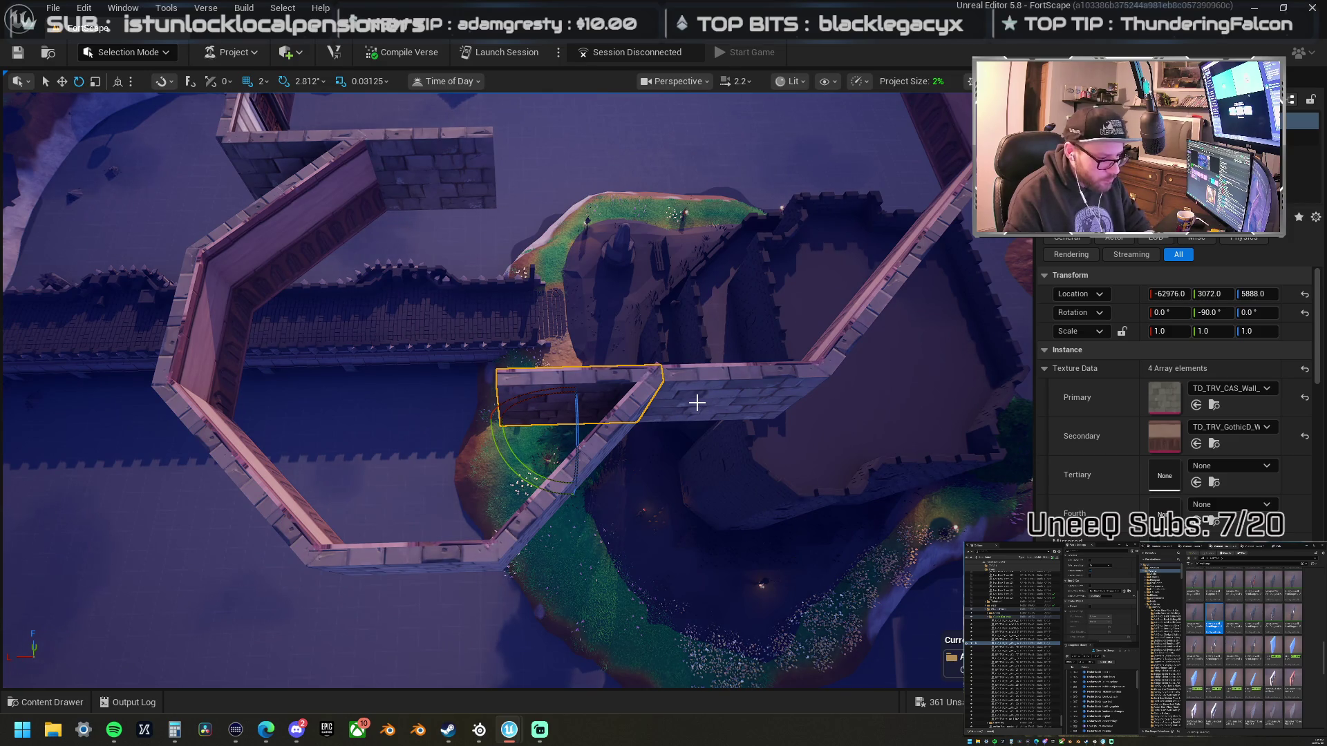
pyautogui.hotkey('ctrl', 'z')
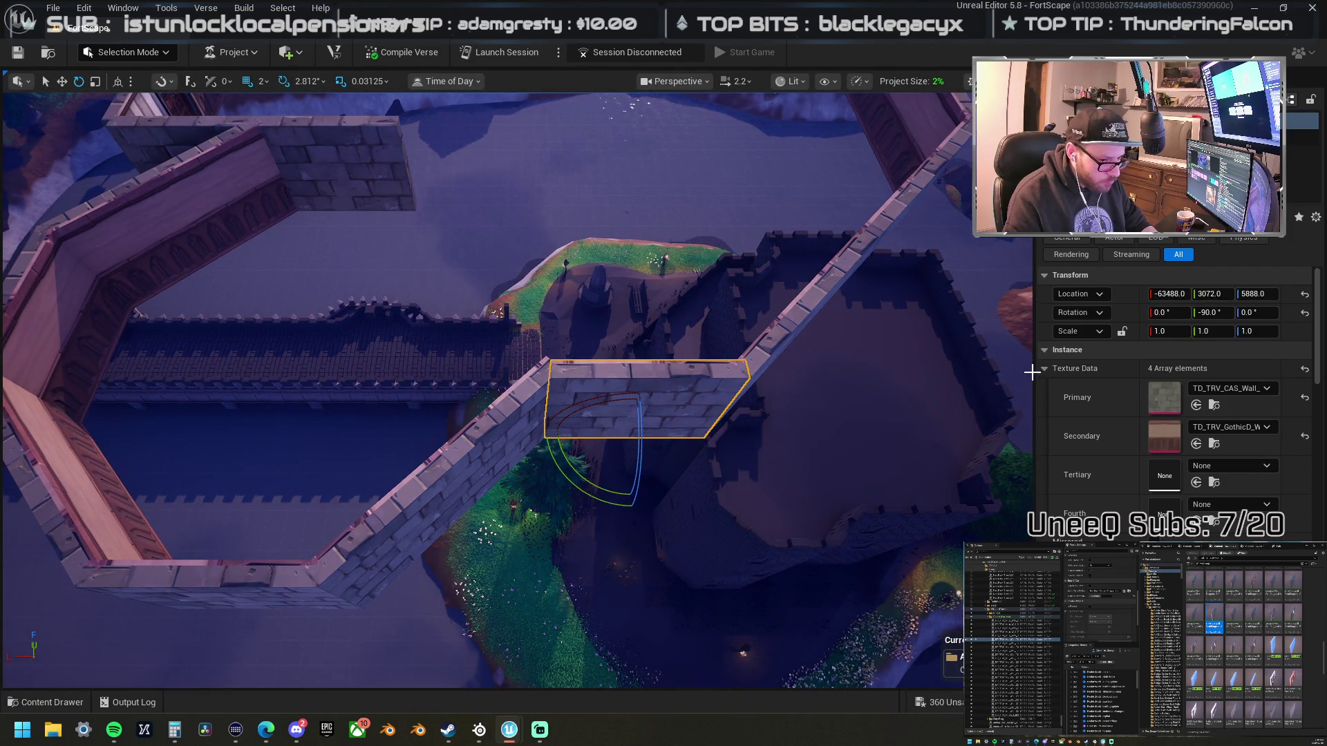
pyautogui.moveTo(519, 494); pyautogui.dragTo(394, 580)
pyautogui.click(1267, 331)
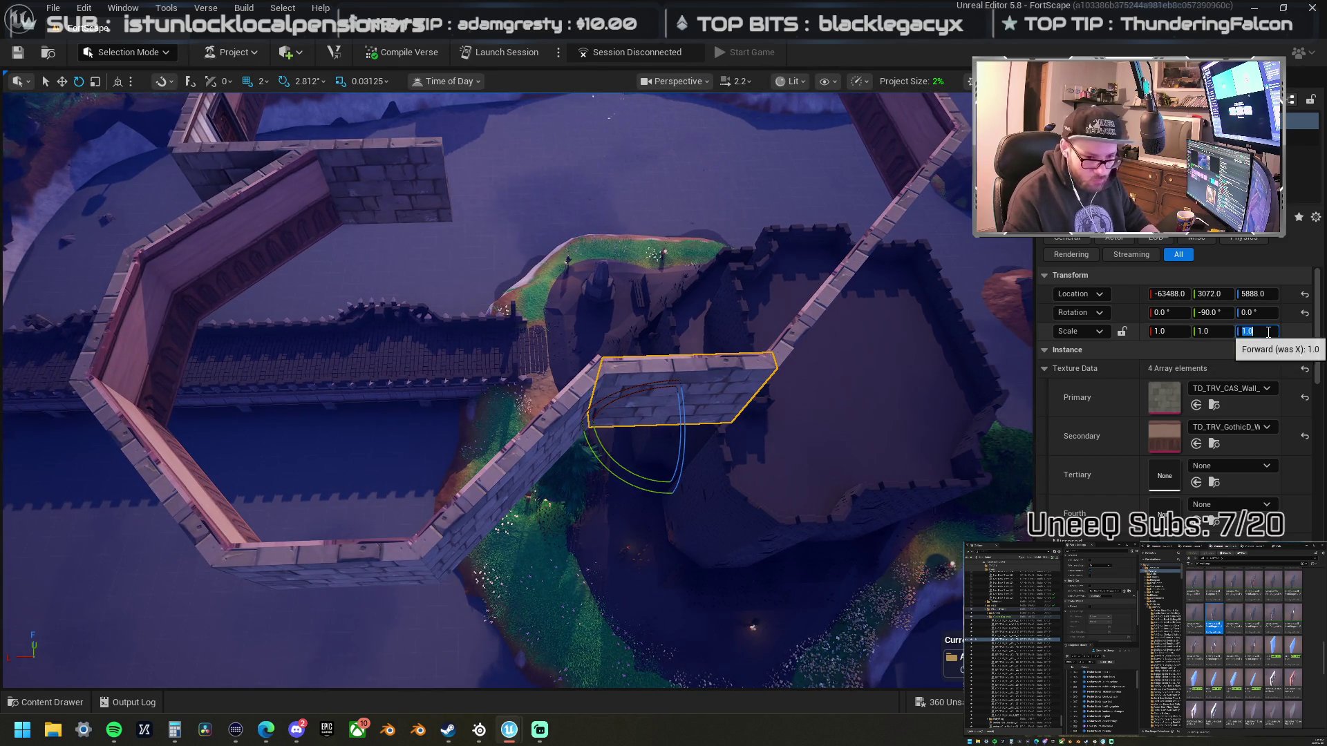
pyautogui.write('75')
pyautogui.press('Return')
# - Frame the shortened wall and slide it flush against the neighbouring wall
pyautogui.moveTo(947, 341); pyautogui.dragTo(988, 343)
pyautogui.press('w')
pyautogui.press('f')
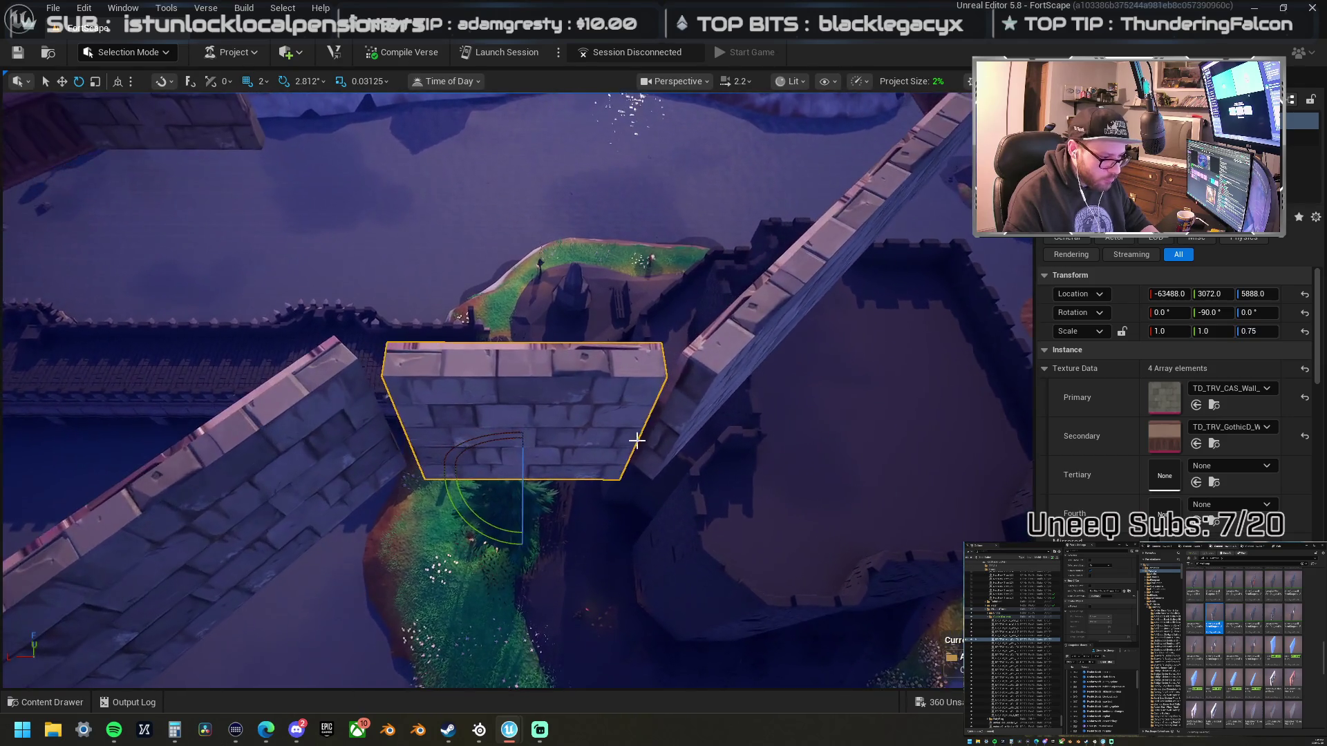
pyautogui.moveTo(573, 468)
pyautogui.mouseDown()
pyautogui.moveTo(612, 467)
pyautogui.moveTo(572, 461)
pyautogui.mouseUp()
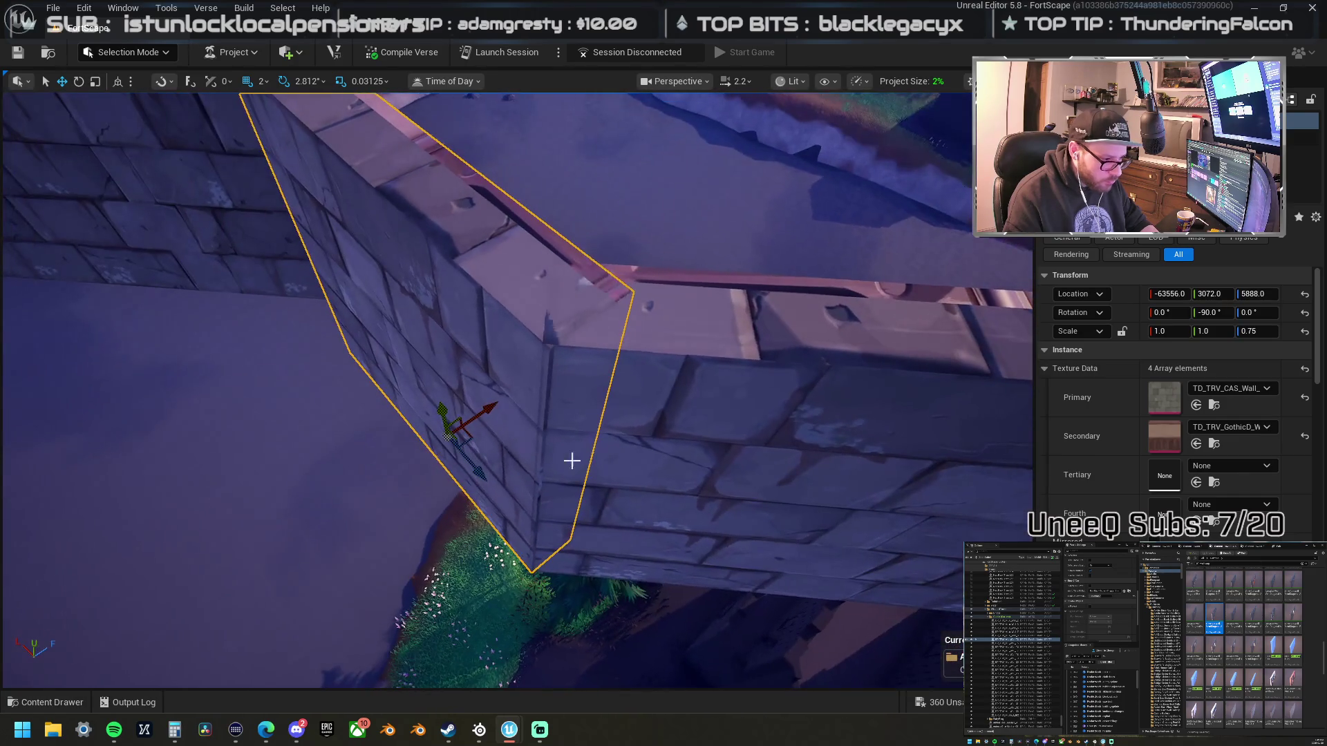
pyautogui.moveTo(478, 474)
pyautogui.mouseDown()
pyautogui.moveTo(785, 406)
pyautogui.moveTo(474, 426)
pyautogui.moveTo(435, 414)
pyautogui.moveTo(497, 539)
pyautogui.mouseUp()
pyautogui.keyDown('ctrl'); pyautogui.click(412, 242); pyautogui.keyUp('ctrl')
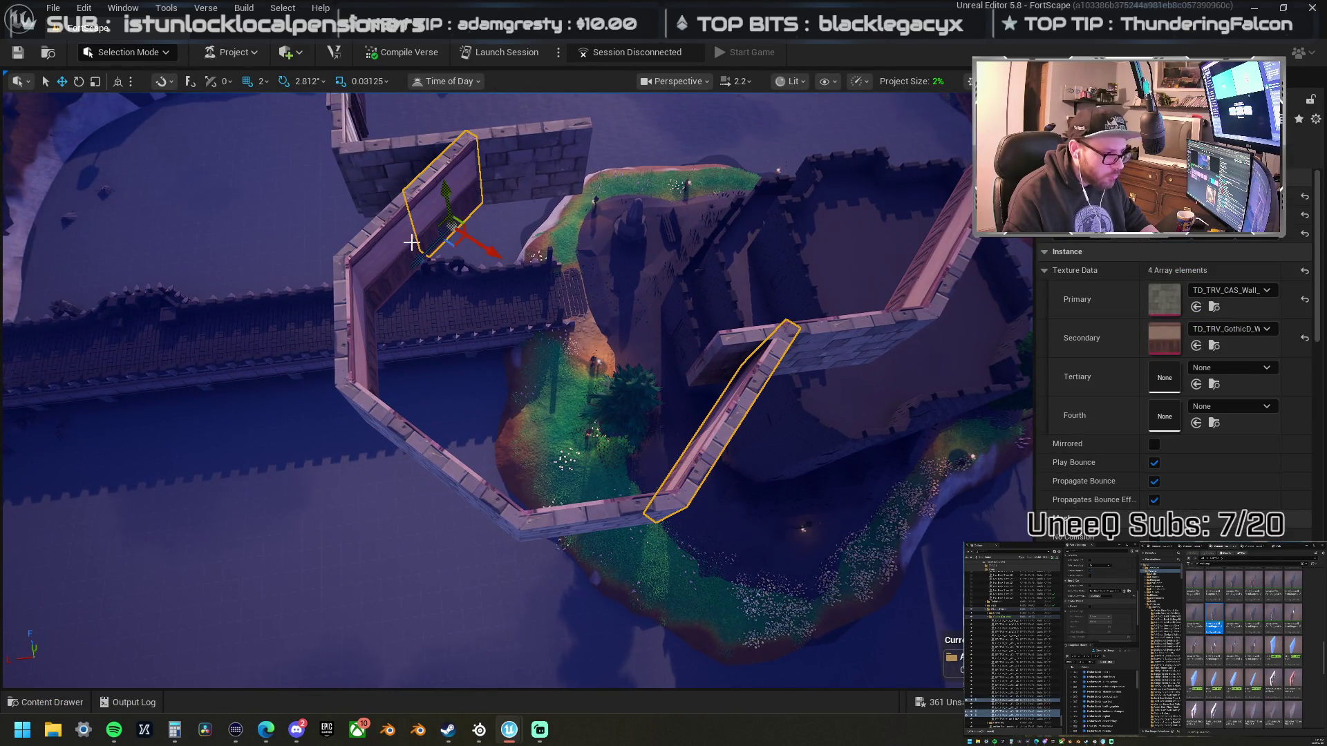
# - Shift the two selected upper-left outer wall segments along Y until their corners meet
pyautogui.keyDown('ctrl'); pyautogui.click(366, 364); pyautogui.keyUp('ctrl')
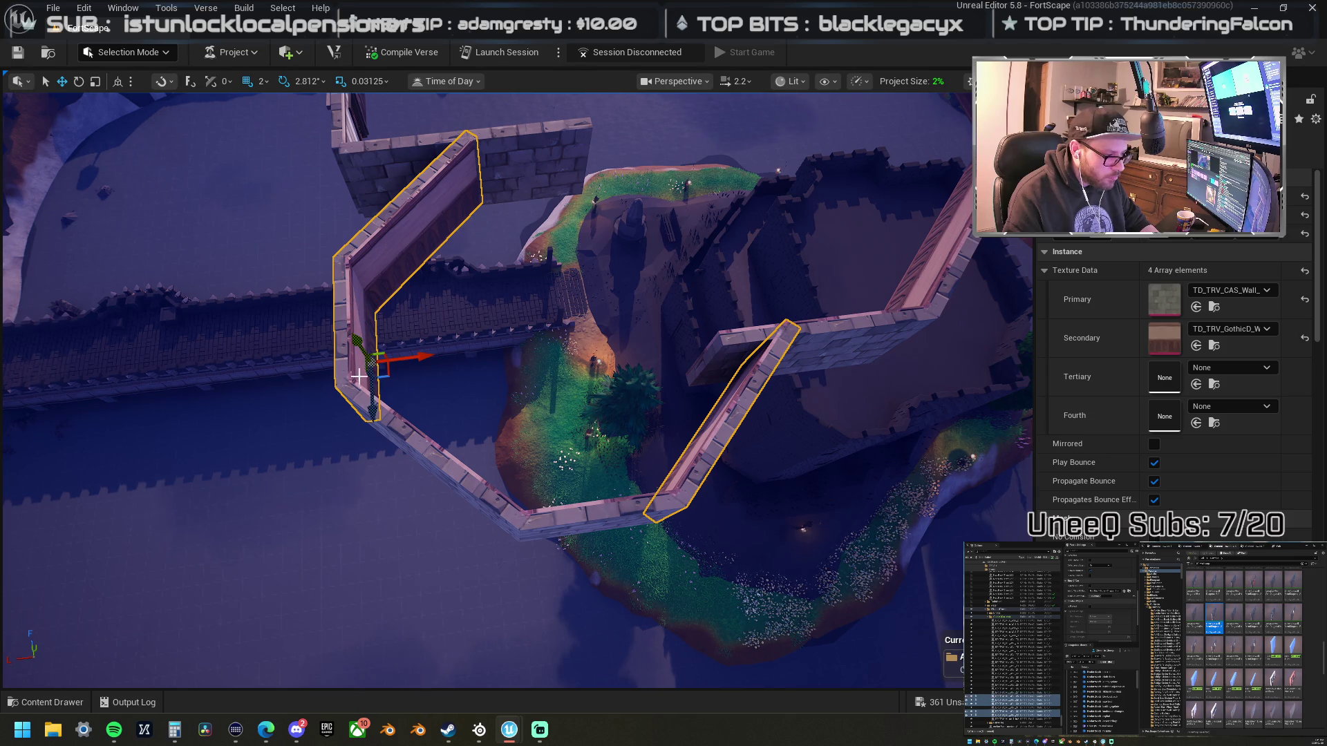
pyautogui.moveTo(602, 505); pyautogui.dragTo(573, 518)
pyautogui.moveTo(574, 315); pyautogui.dragTo(574, 316)
pyautogui.moveTo(527, 230); pyautogui.dragTo(524, 235)
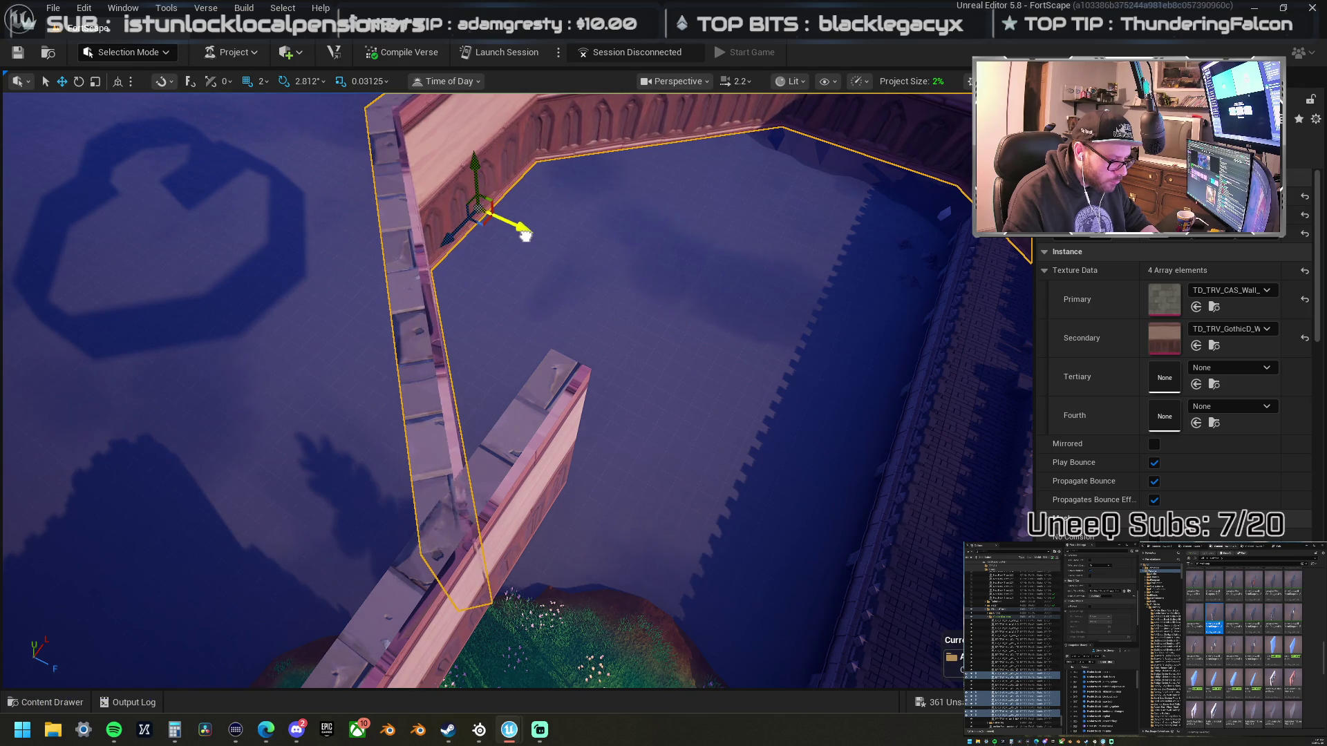
pyautogui.moveTo(524, 235); pyautogui.dragTo(525, 236)
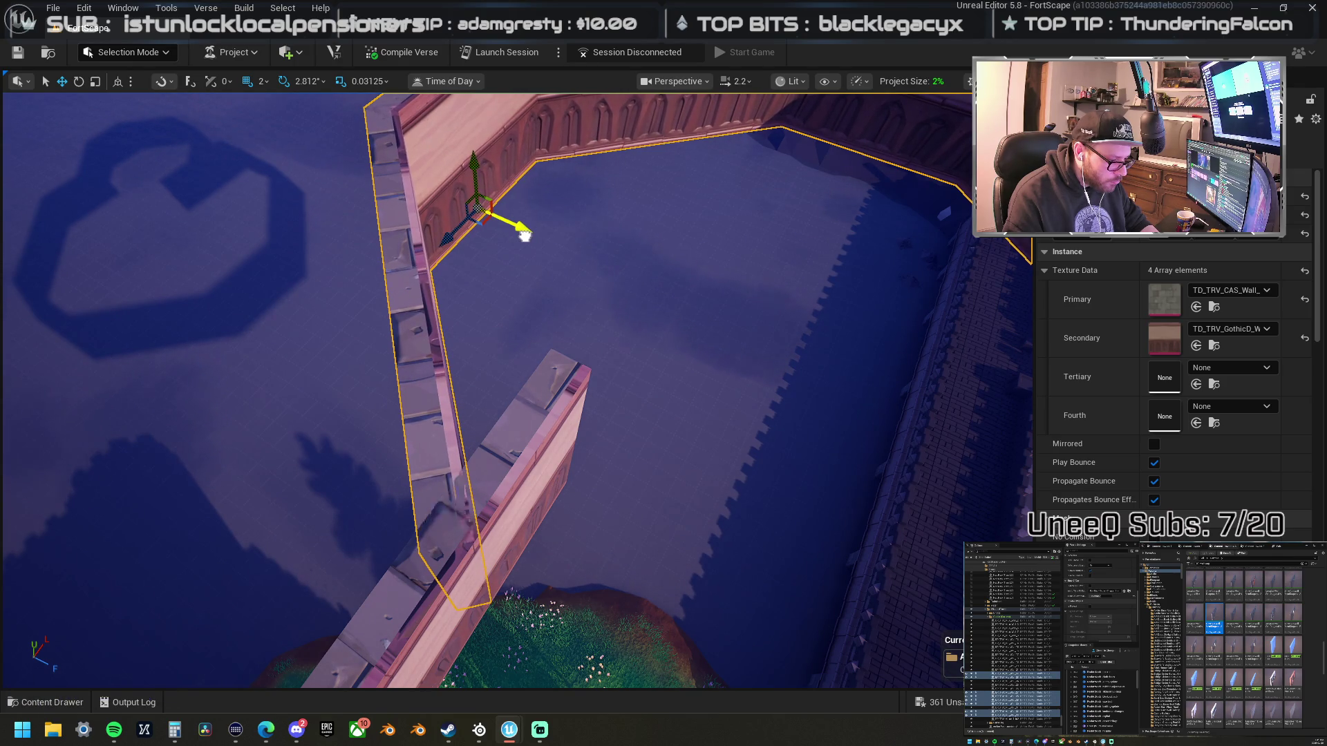
pyautogui.scroll(2, 445, 239)
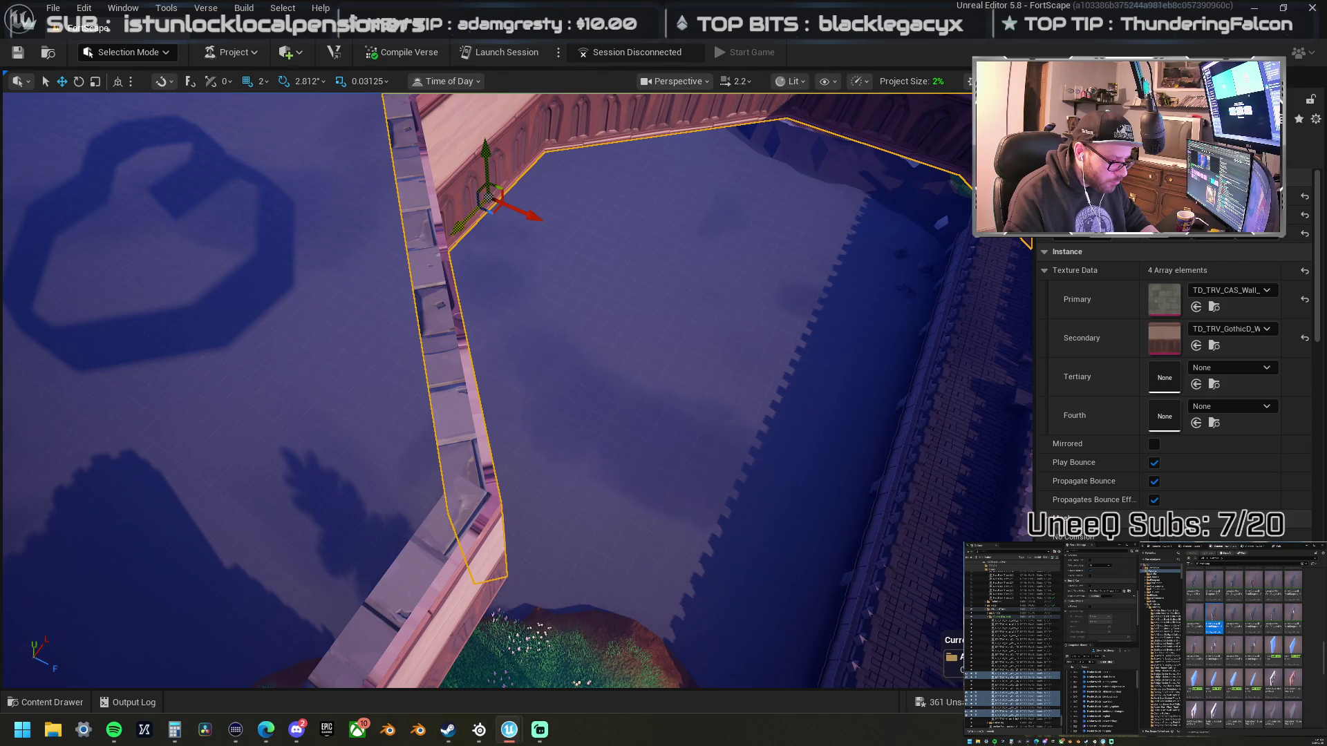
pyautogui.scroll(-6, 445, 239)
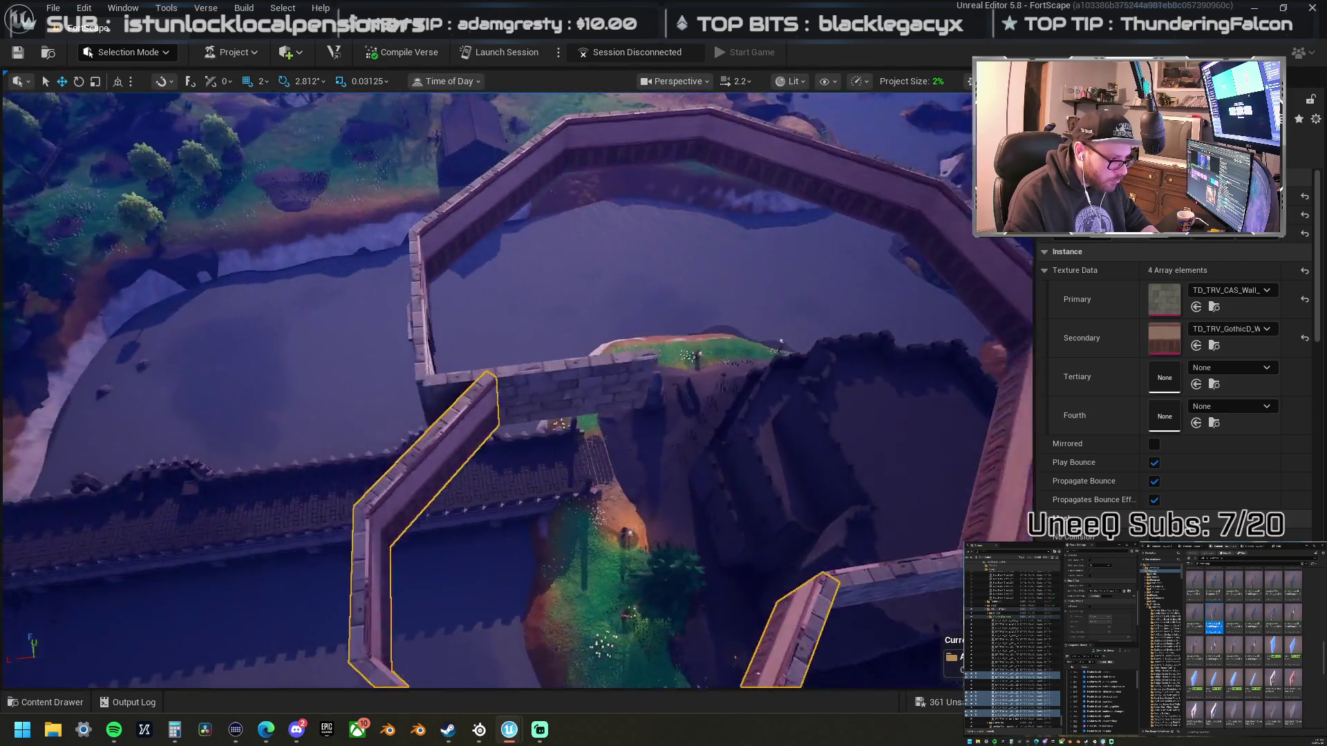
# - Orbit over the octagonal ring to check the joins
pyautogui.moveTo(445, 239); pyautogui.dragTo(327, 310)
pyautogui.moveTo(437, 293); pyautogui.dragTo(437, 292)
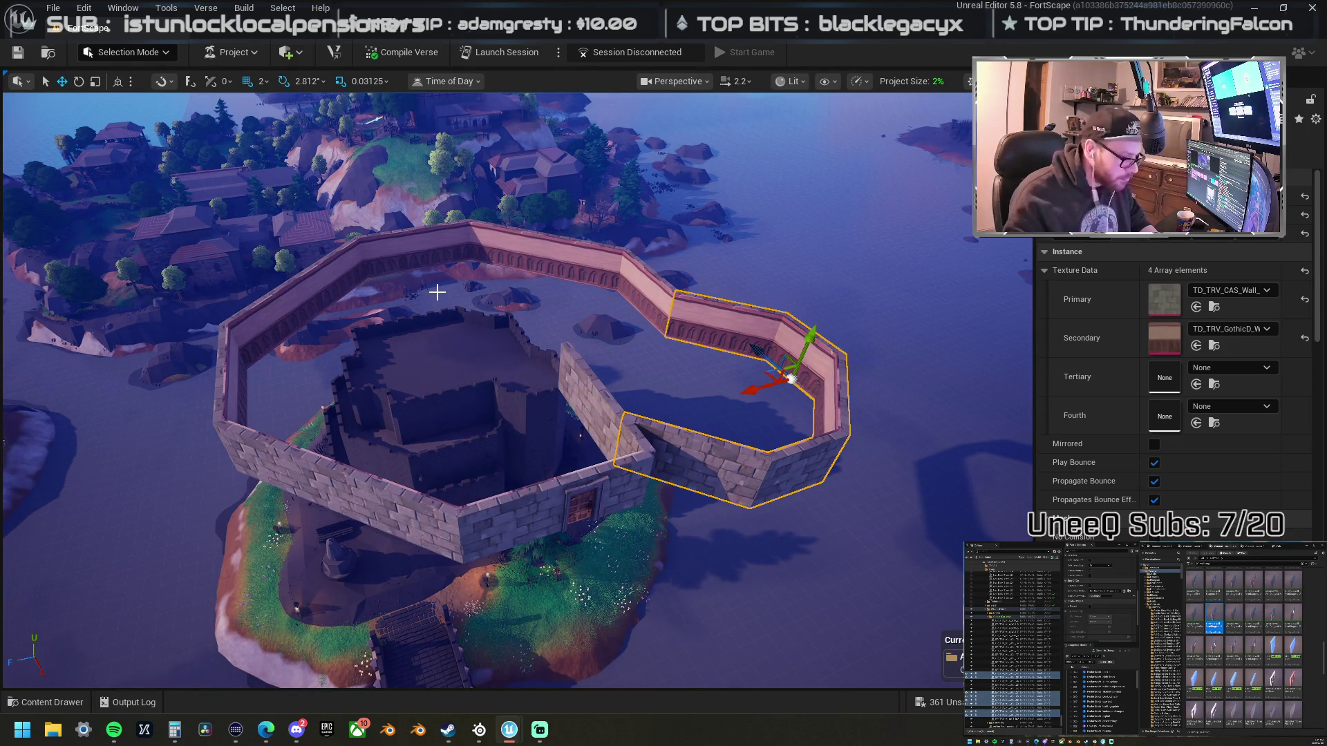
pyautogui.click(508, 520)
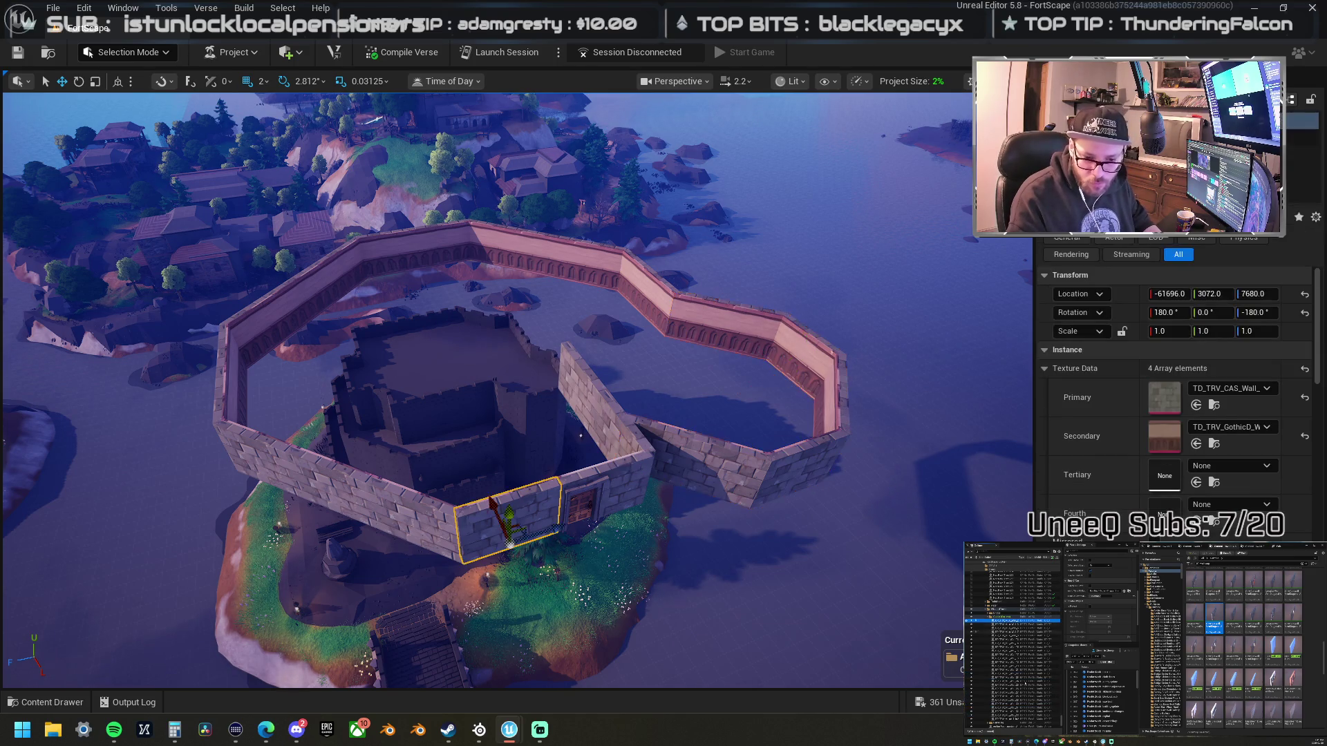
# - Give all outer walls the TD_TRV_CAS_Wall primary texture, set snap to 32, and stack a copy upward
pyautogui.keyDown('shift'); pyautogui.click(1024, 721); pyautogui.keyUp('shift')
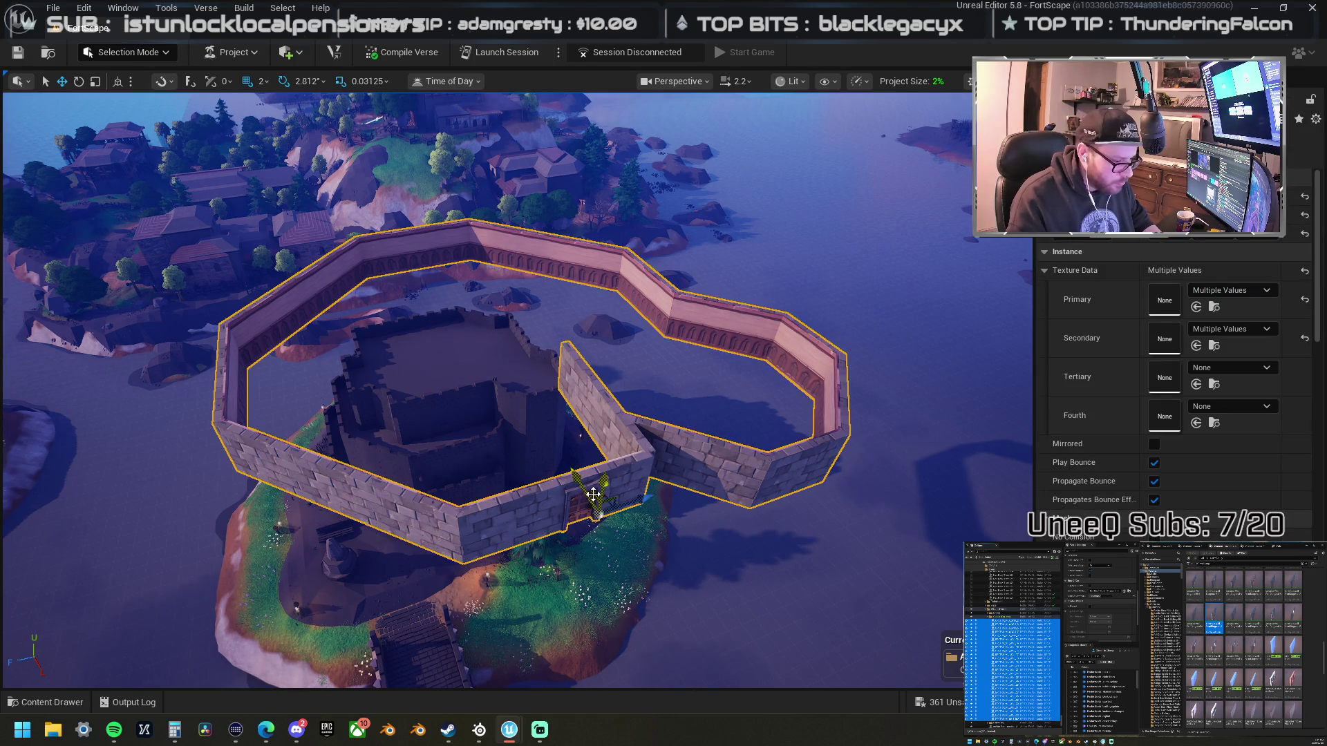
pyautogui.click(1195, 307)
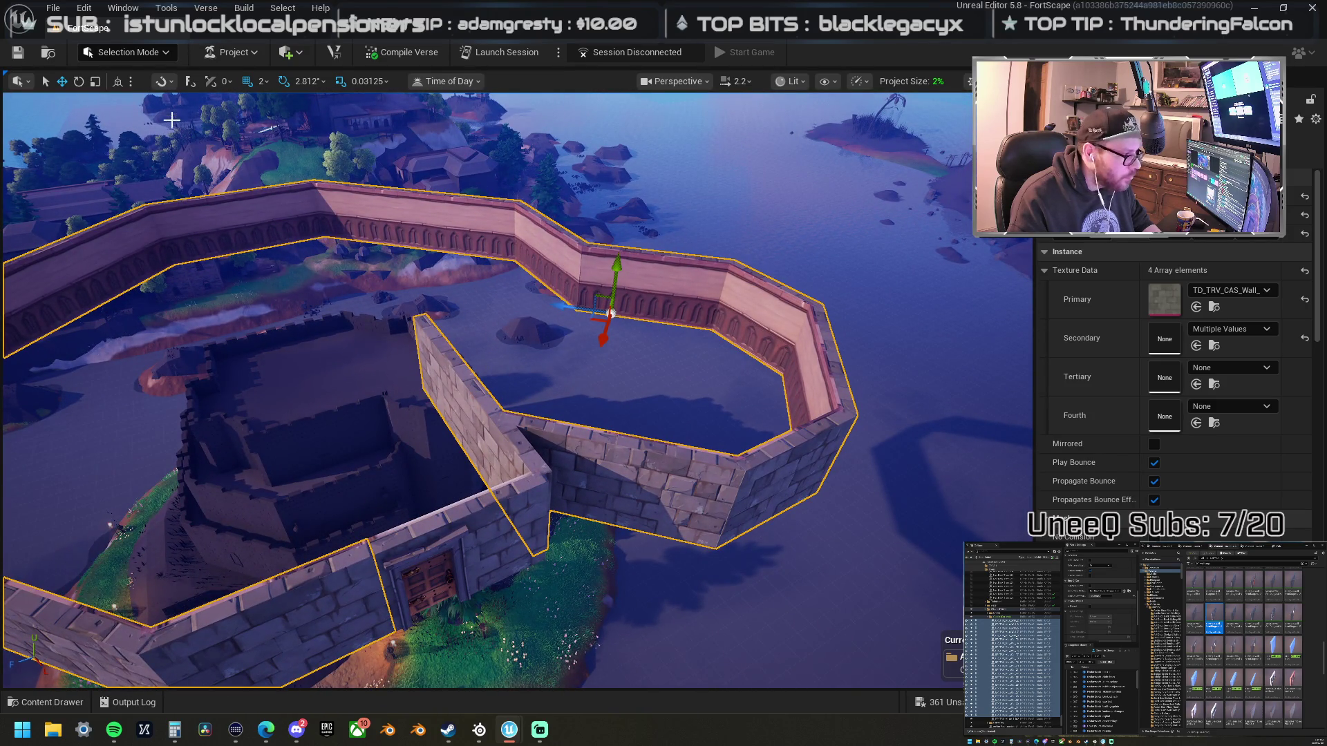
pyautogui.click(260, 81)
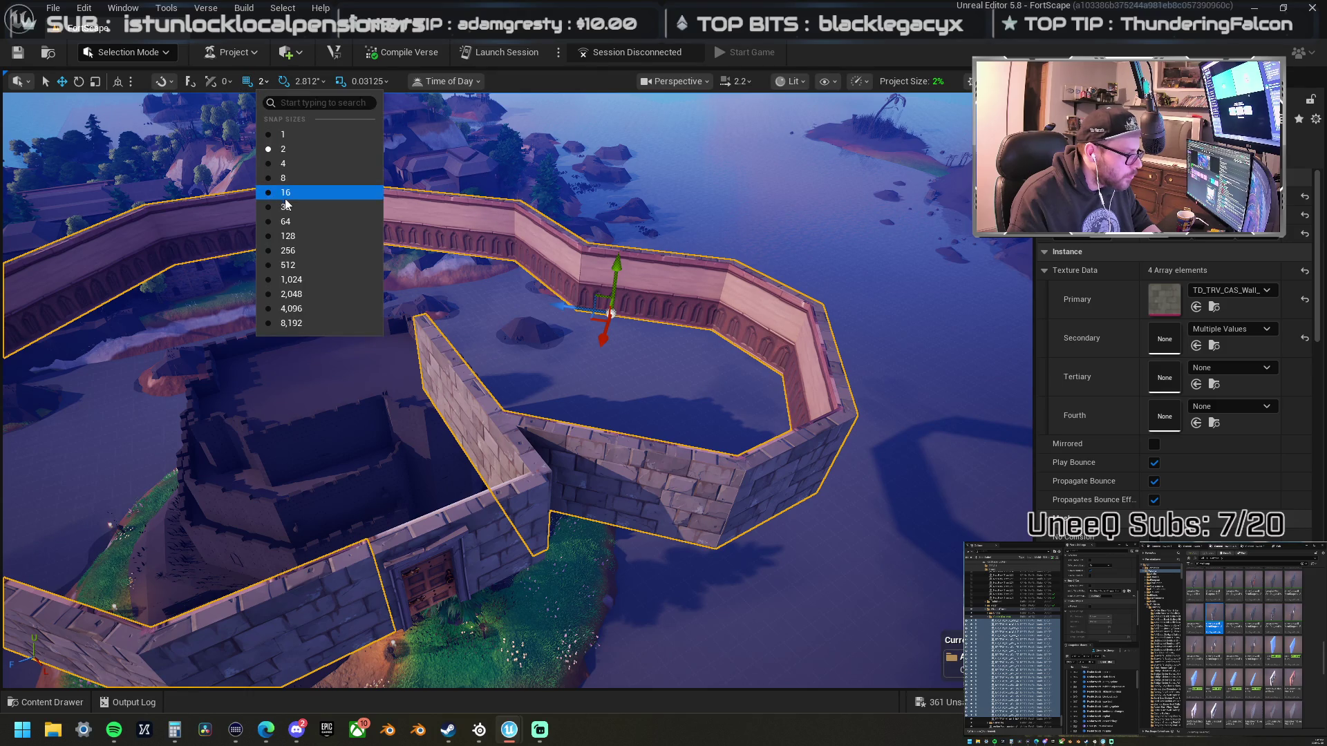
pyautogui.click(648, 280)
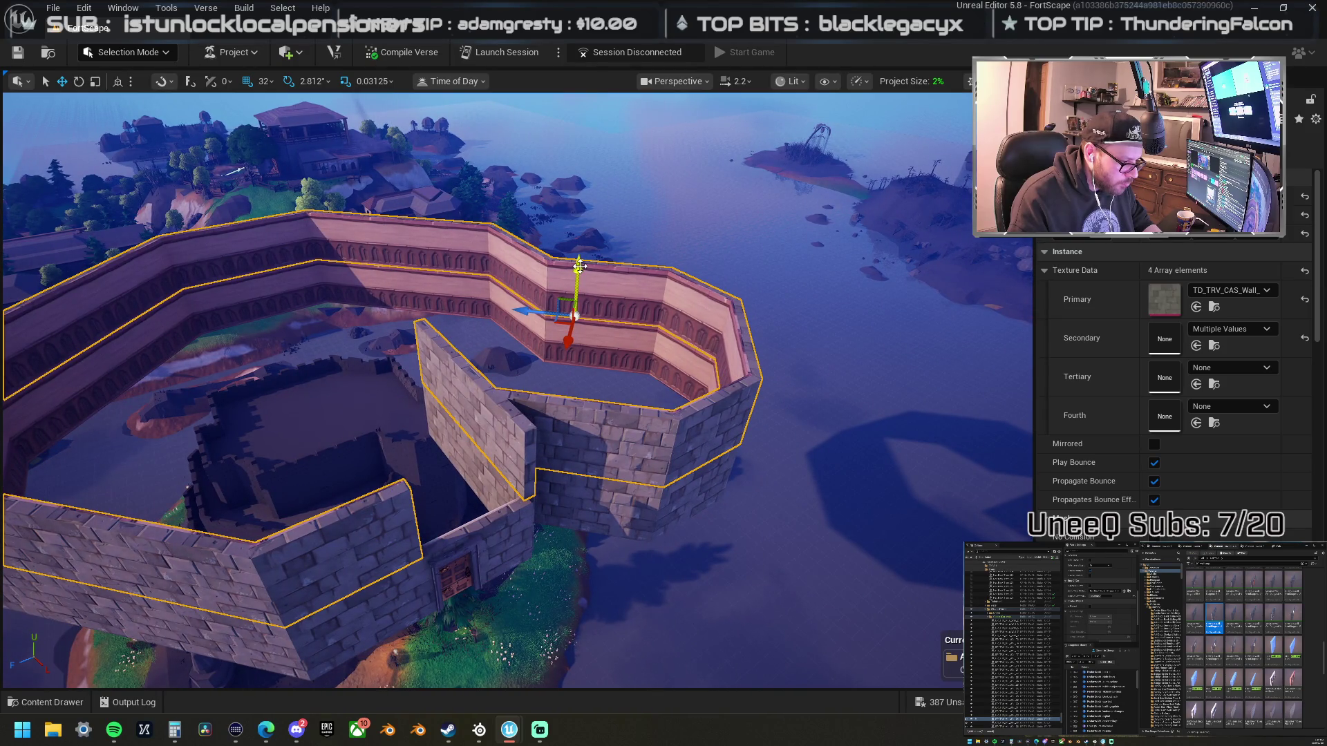
pyautogui.moveTo(579, 264); pyautogui.dragTo(570, 202)
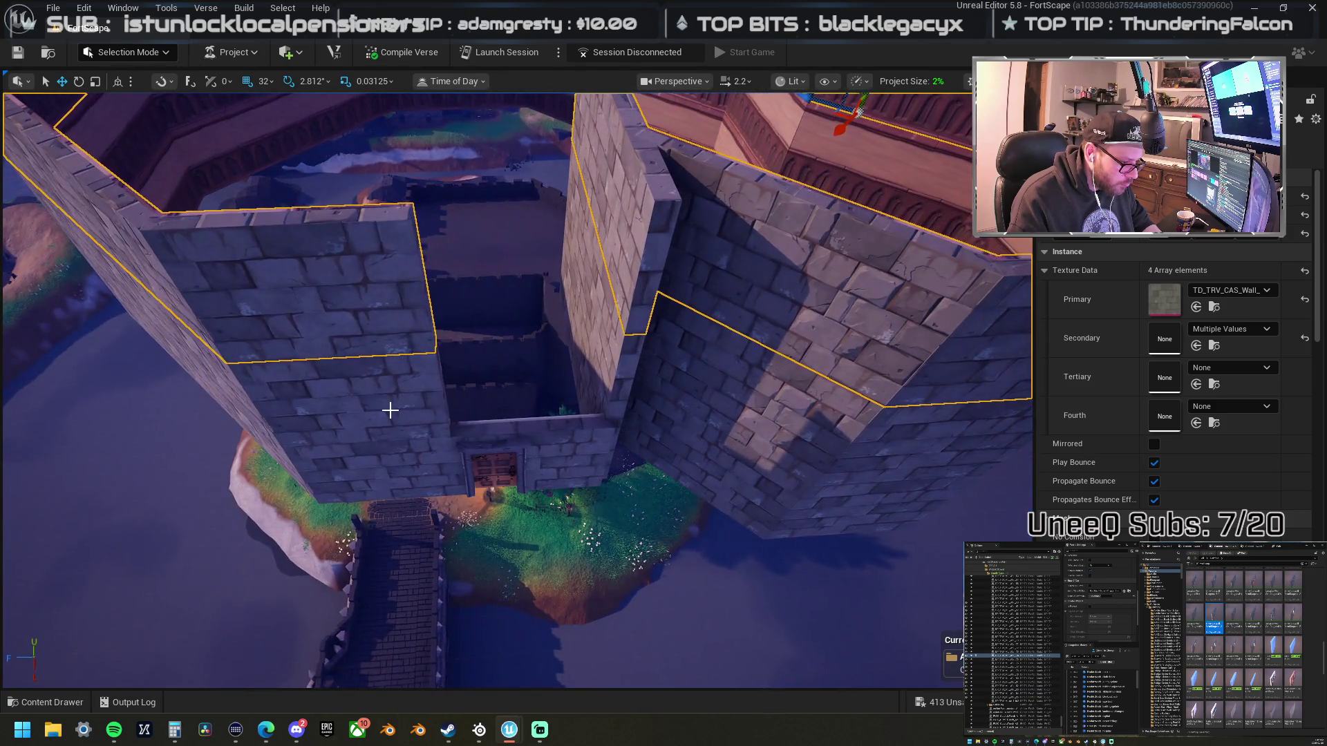
# - Move the small wall piece above the gate up onto the inner keep
pyautogui.click(368, 422)
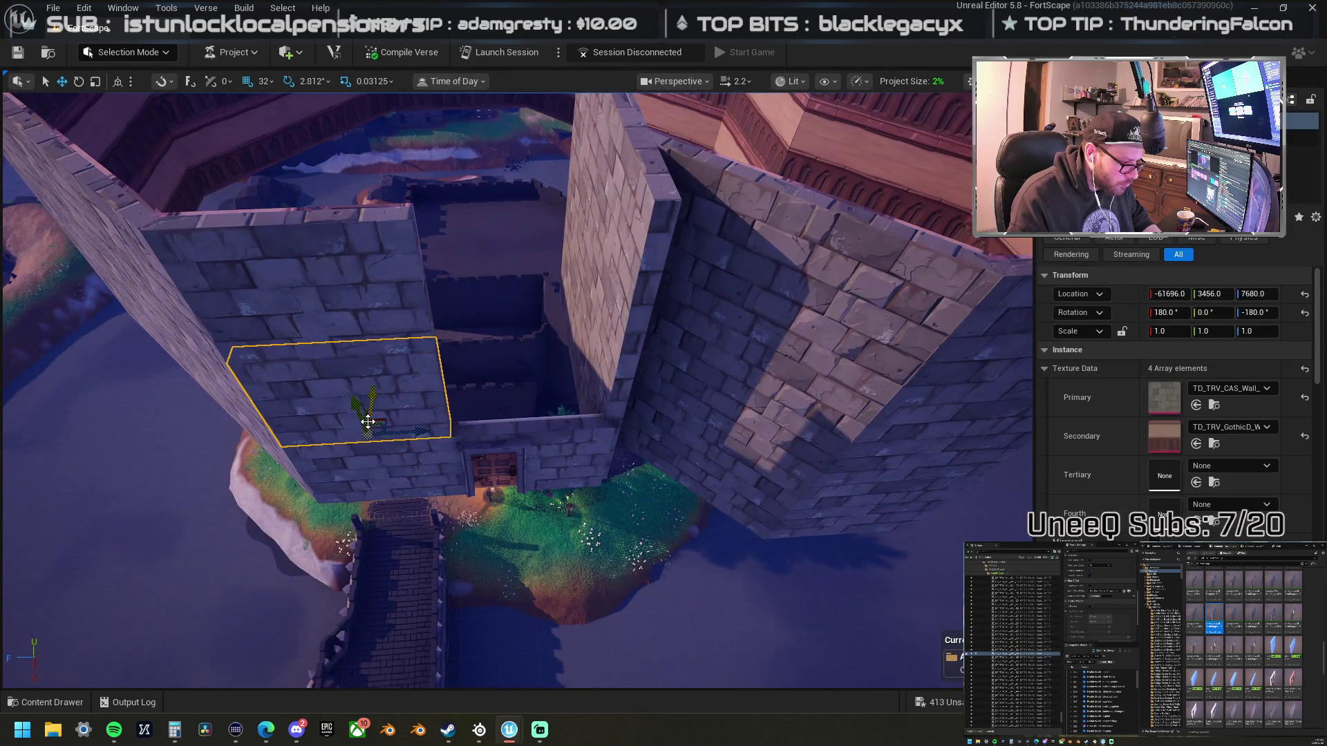
pyautogui.moveTo(423, 433); pyautogui.dragTo(591, 437)
pyautogui.scroll(-5, 568, 421)
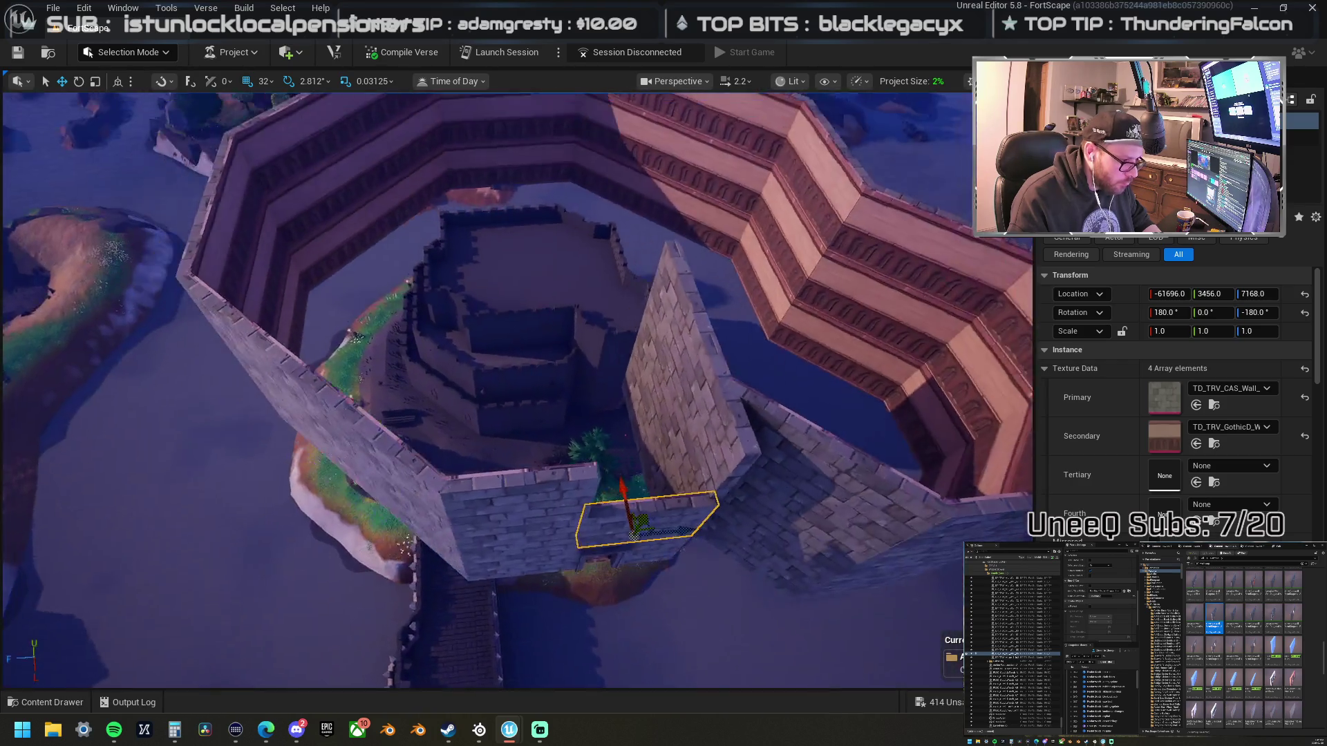
pyautogui.moveTo(554, 480); pyautogui.dragTo(554, 480)
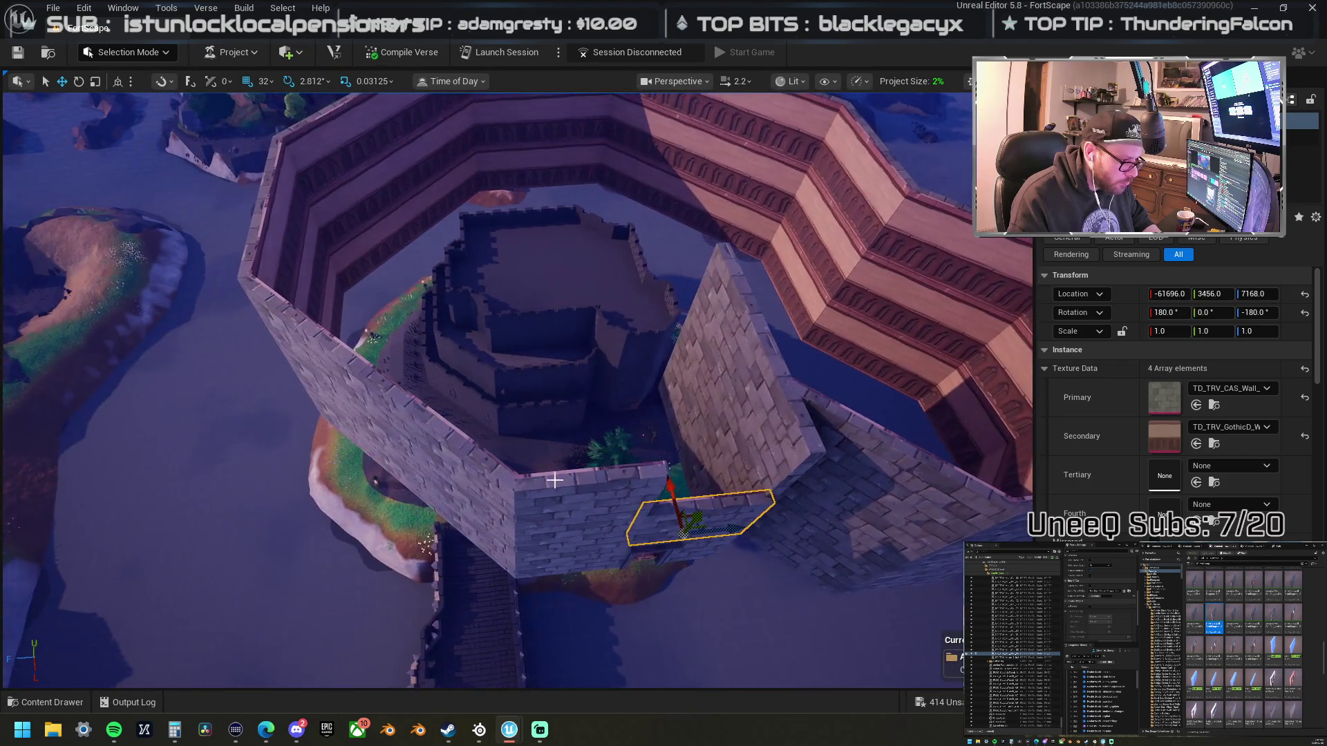
pyautogui.moveTo(671, 483); pyautogui.dragTo(571, 472)
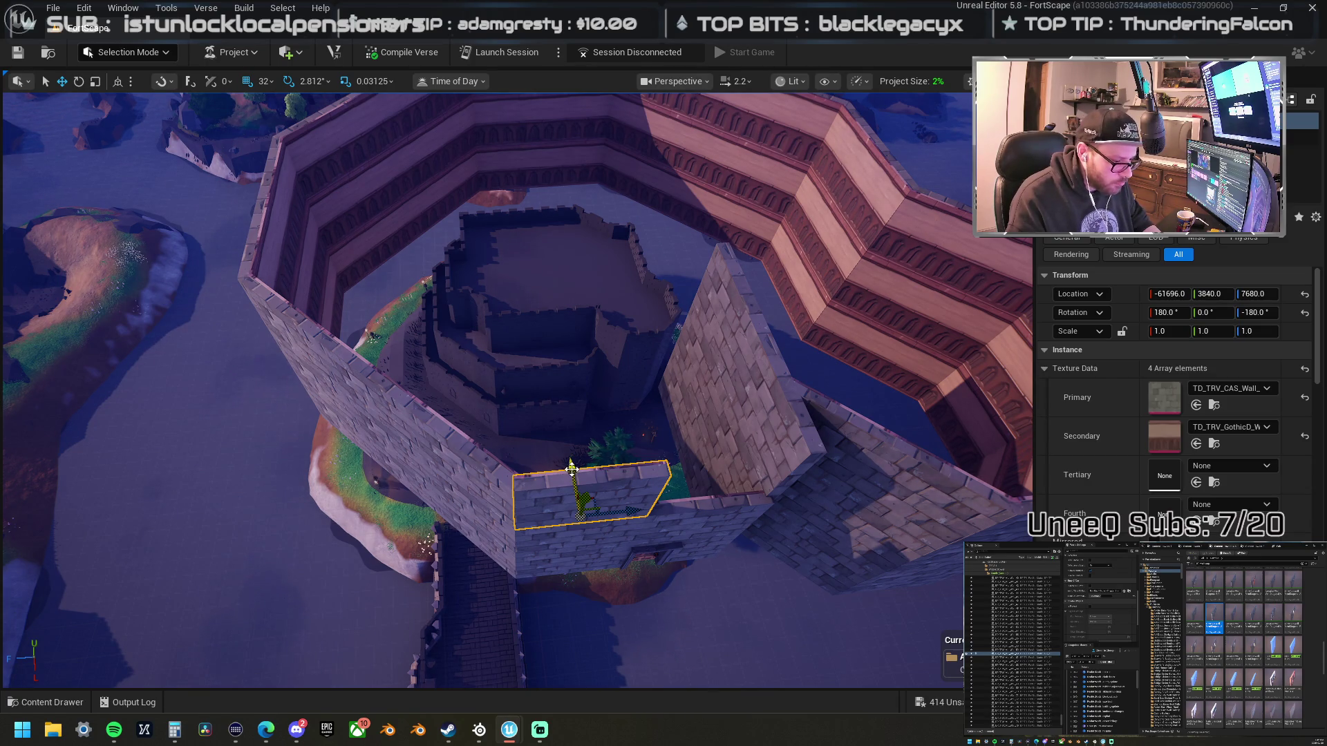
pyautogui.moveTo(573, 470); pyautogui.dragTo(558, 386)
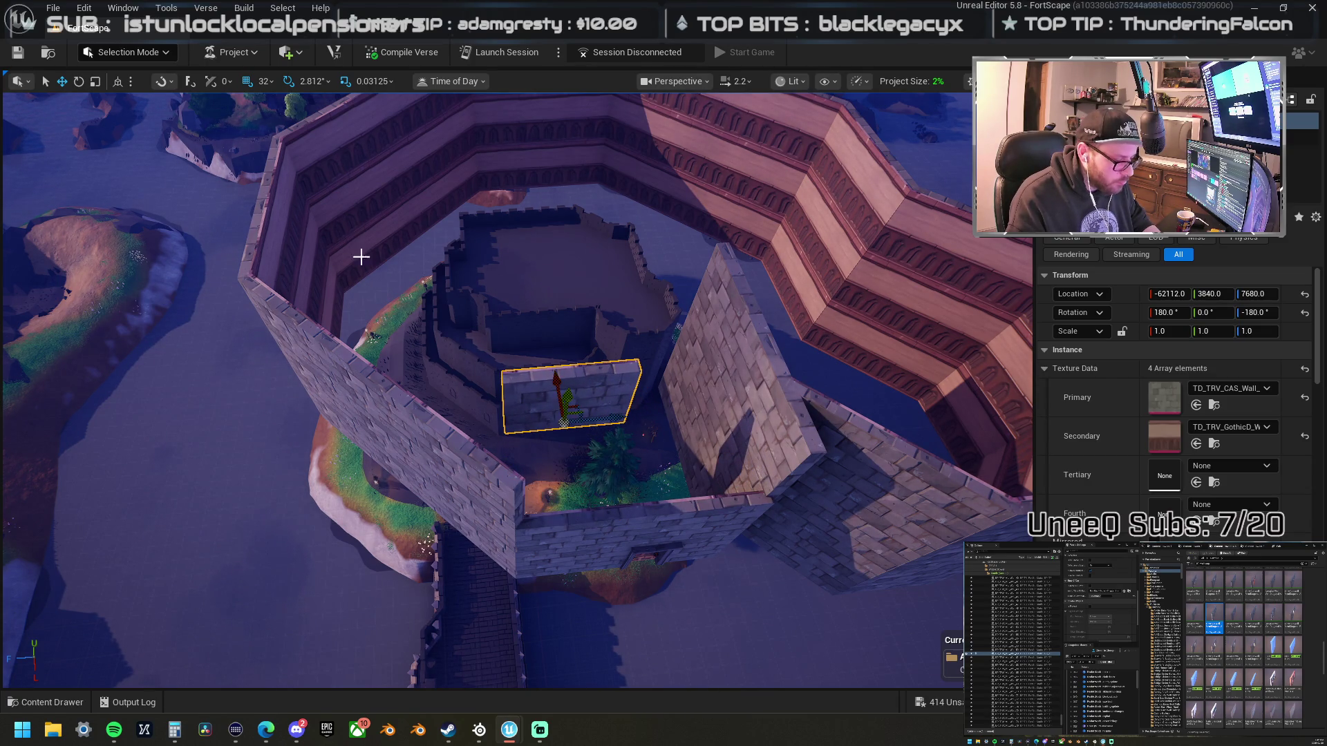
# - Turn on surface snapping and seat the wall piece on top of the inner wall
pyautogui.click(189, 80)
pyautogui.moveTo(556, 381); pyautogui.dragTo(675, 389)
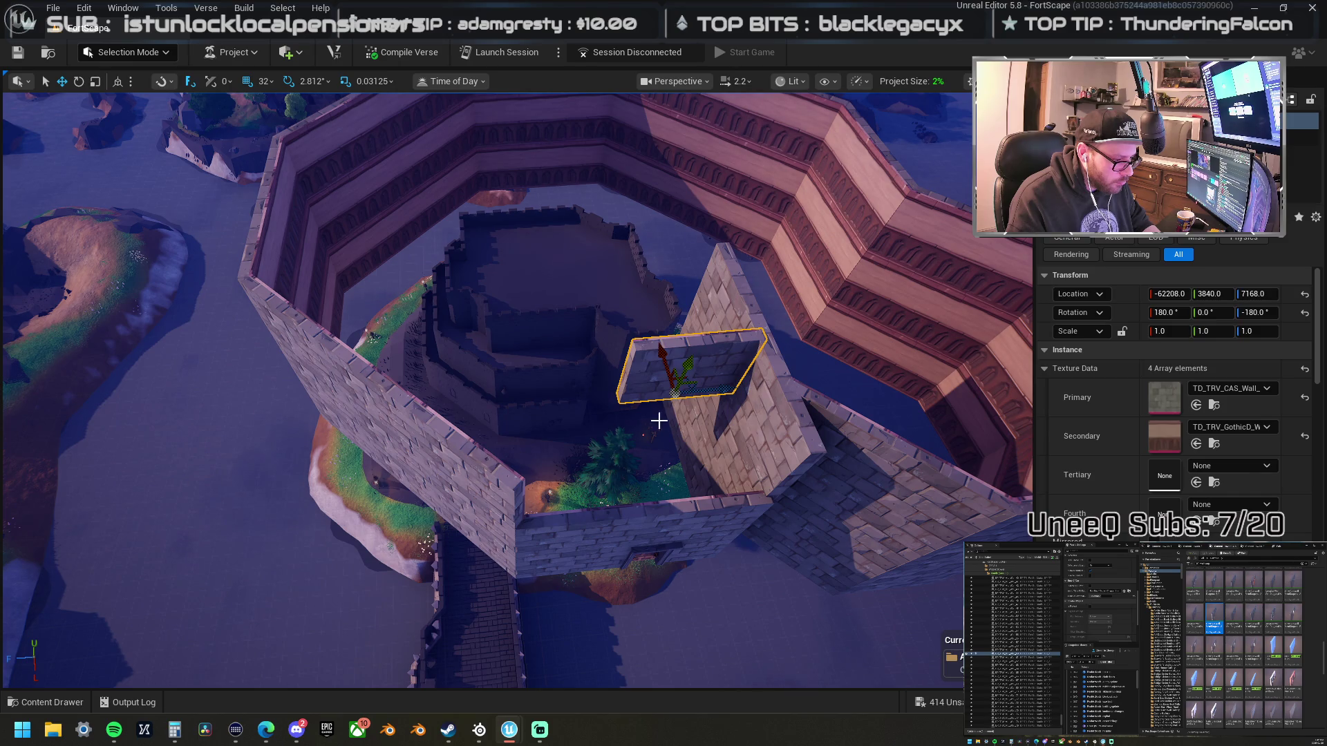
pyautogui.moveTo(719, 391); pyautogui.dragTo(592, 388)
pyautogui.scroll(-3, 592, 388)
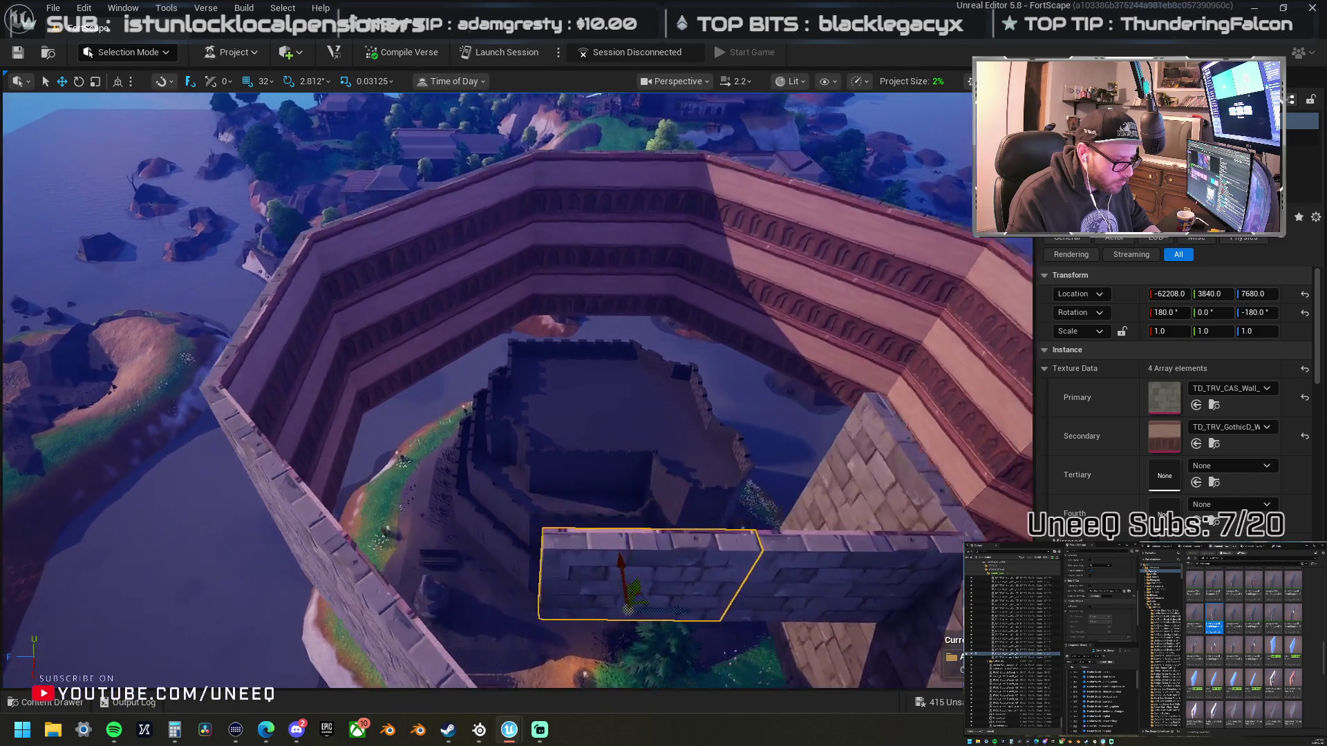
pyautogui.scroll(-5, 518, 387)
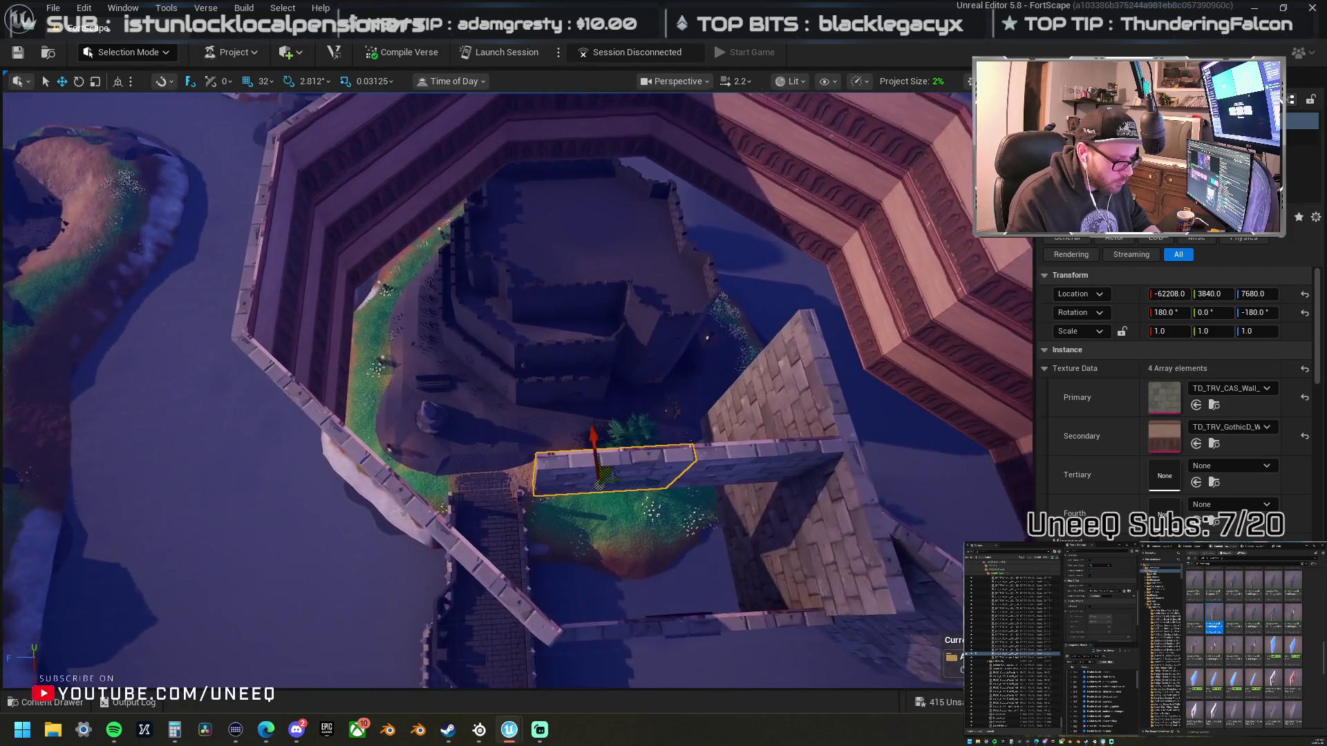
pyautogui.scroll(1, 591, 423)
pyautogui.moveTo(595, 447)
pyautogui.mouseDown()
pyautogui.moveTo(597, 364)
pyautogui.moveTo(548, 367)
pyautogui.mouseUp()
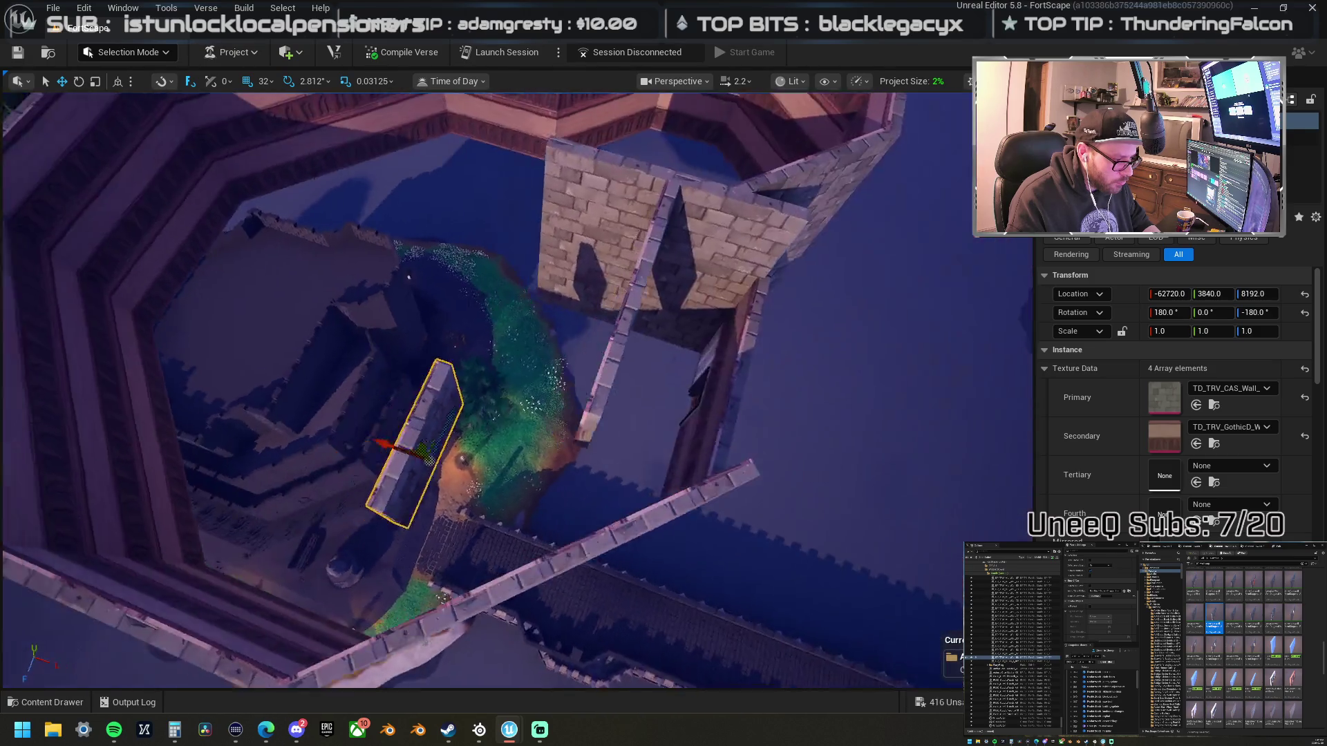
pyautogui.moveTo(627, 404)
pyautogui.mouseDown()
pyautogui.moveTo(608, 407)
pyautogui.moveTo(627, 404)
pyautogui.moveTo(605, 476)
pyautogui.moveTo(510, 445)
pyautogui.moveTo(449, 393)
pyautogui.mouseUp()
pyautogui.moveTo(526, 456); pyautogui.dragTo(545, 472)
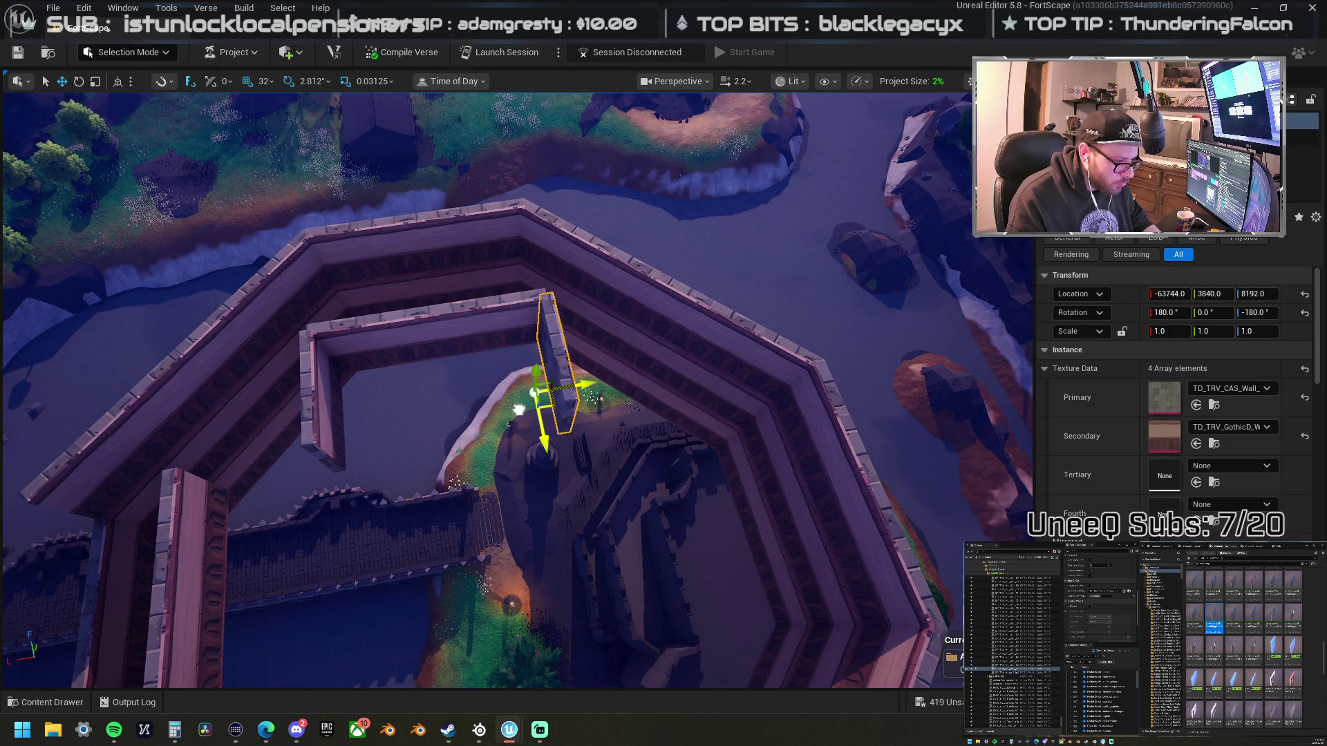
# - Move and turn the small wall piece to a new position
pyautogui.moveTo(546, 470); pyautogui.dragTo(584, 470)
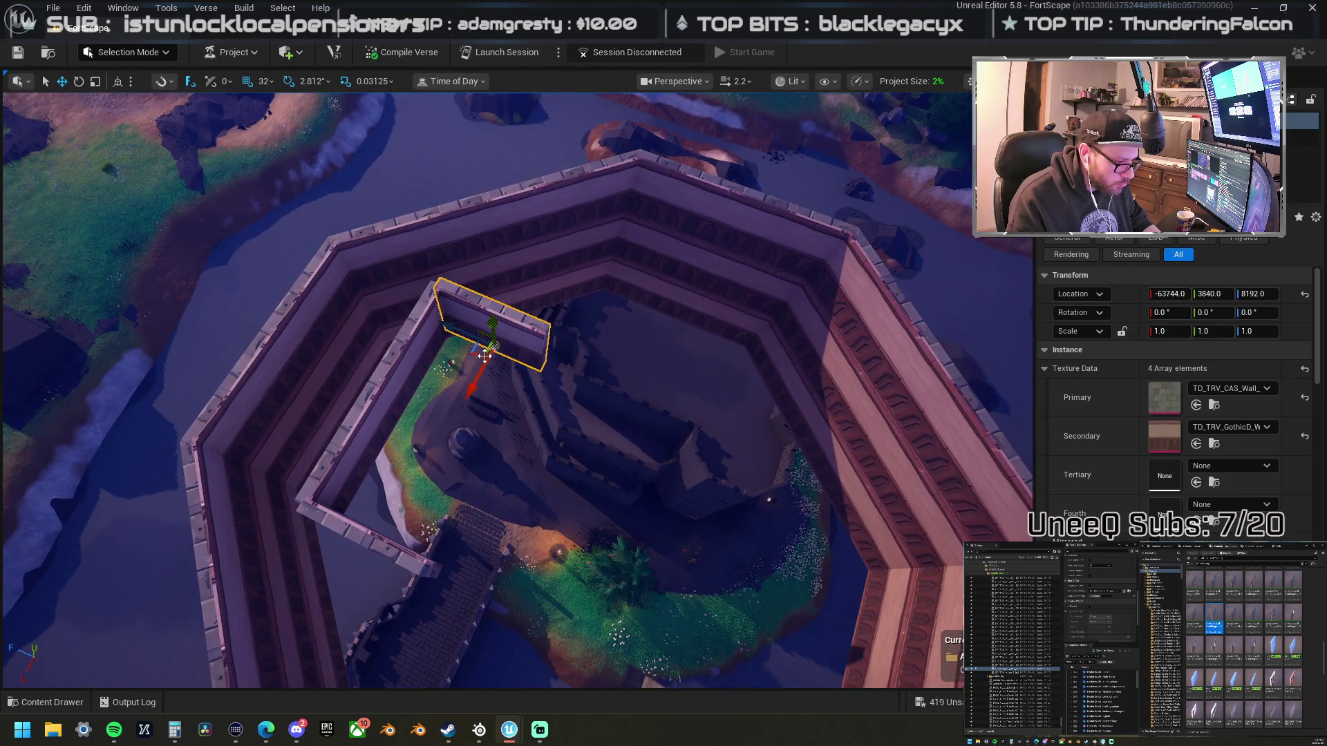
pyautogui.moveTo(475, 354)
pyautogui.mouseDown()
pyautogui.moveTo(606, 355)
pyautogui.moveTo(566, 339)
pyautogui.mouseUp()
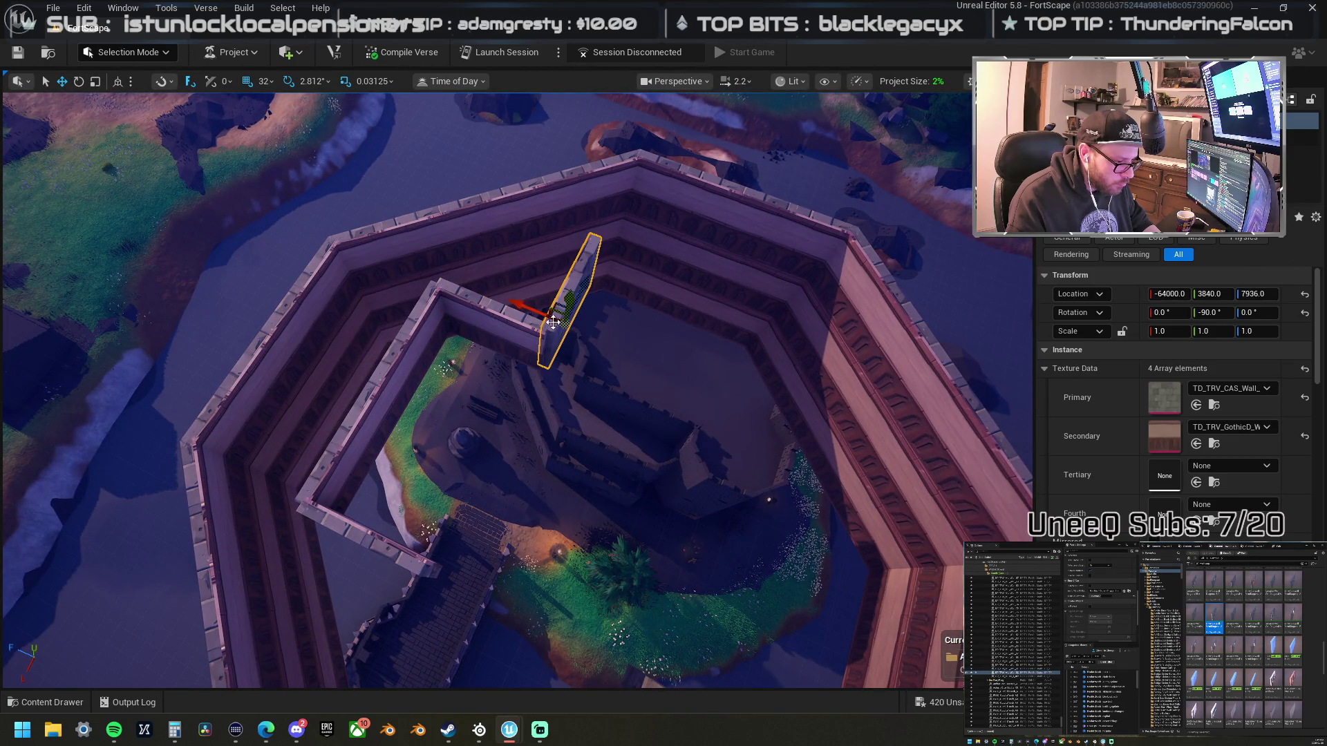
pyautogui.scroll(-5, 507, 304)
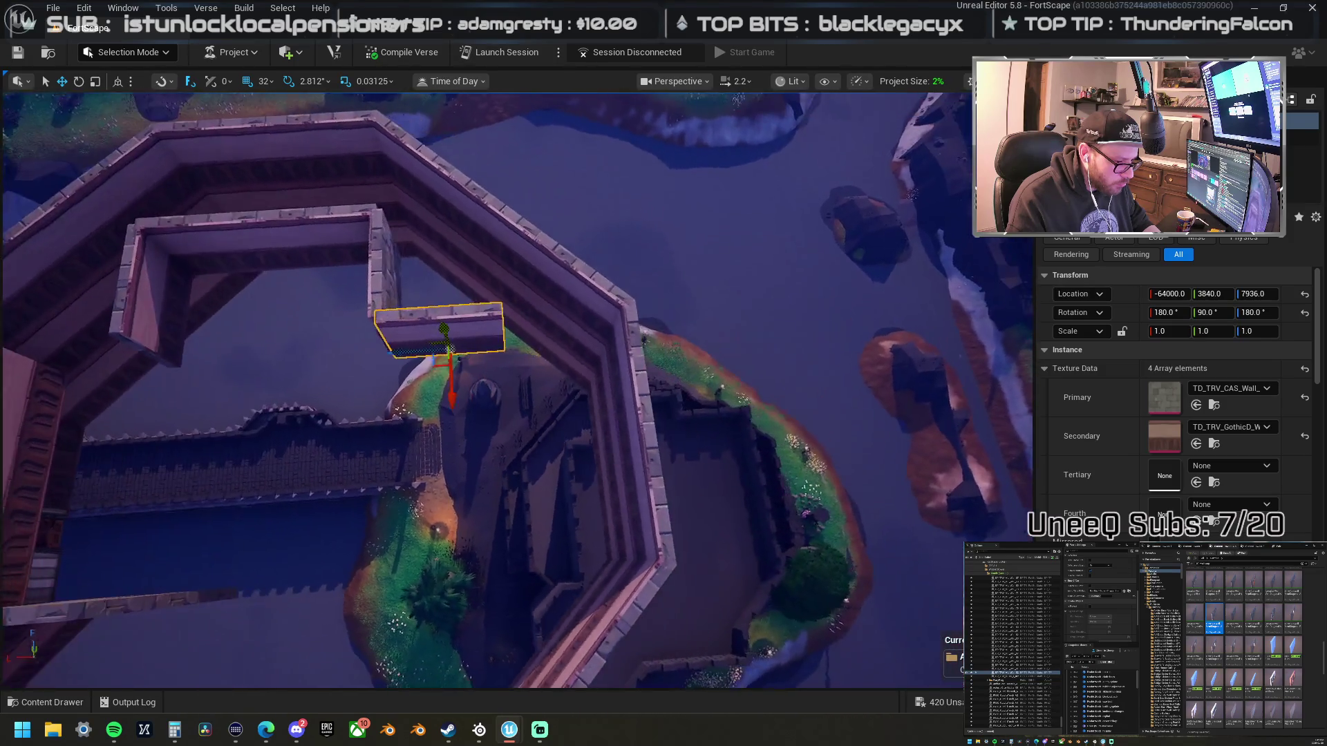
pyautogui.scroll(-4, 371, 341)
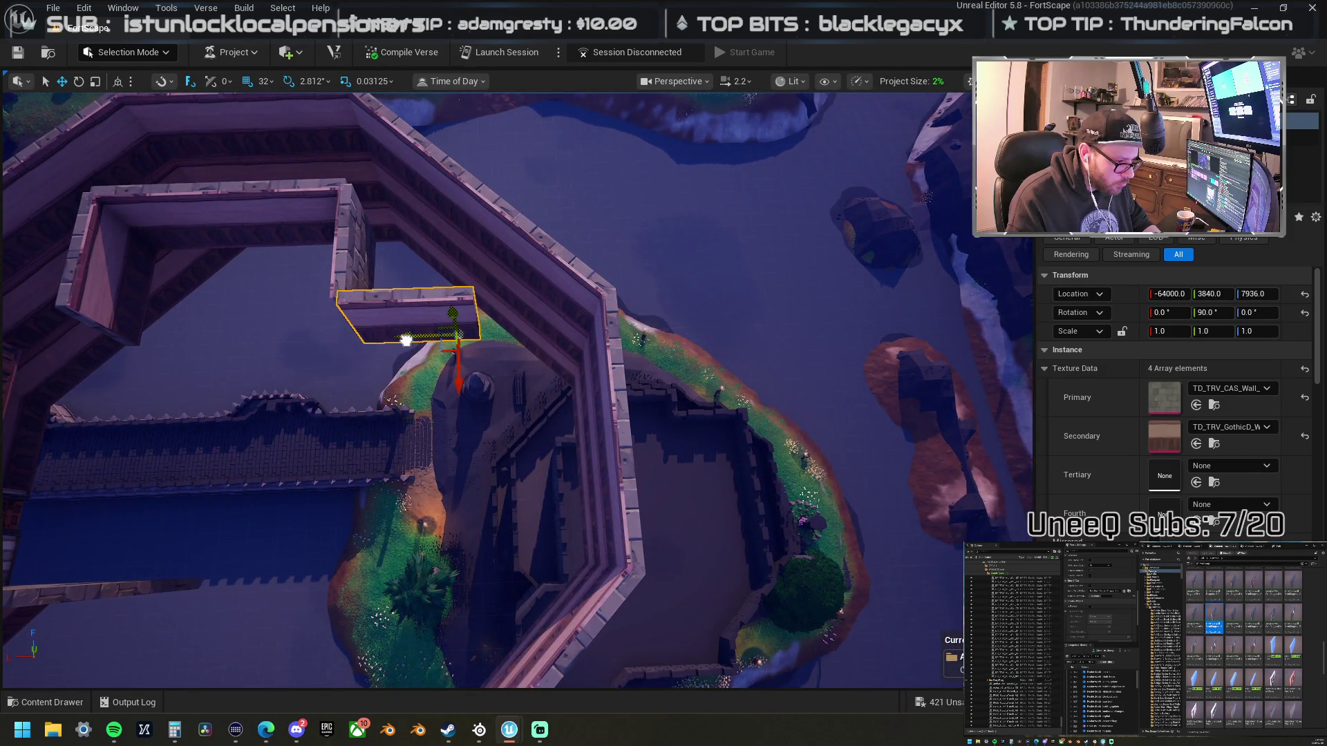
pyautogui.moveTo(406, 340)
pyautogui.mouseDown()
pyautogui.moveTo(463, 325)
pyautogui.moveTo(380, 358)
pyautogui.moveTo(586, 410)
pyautogui.mouseUp()
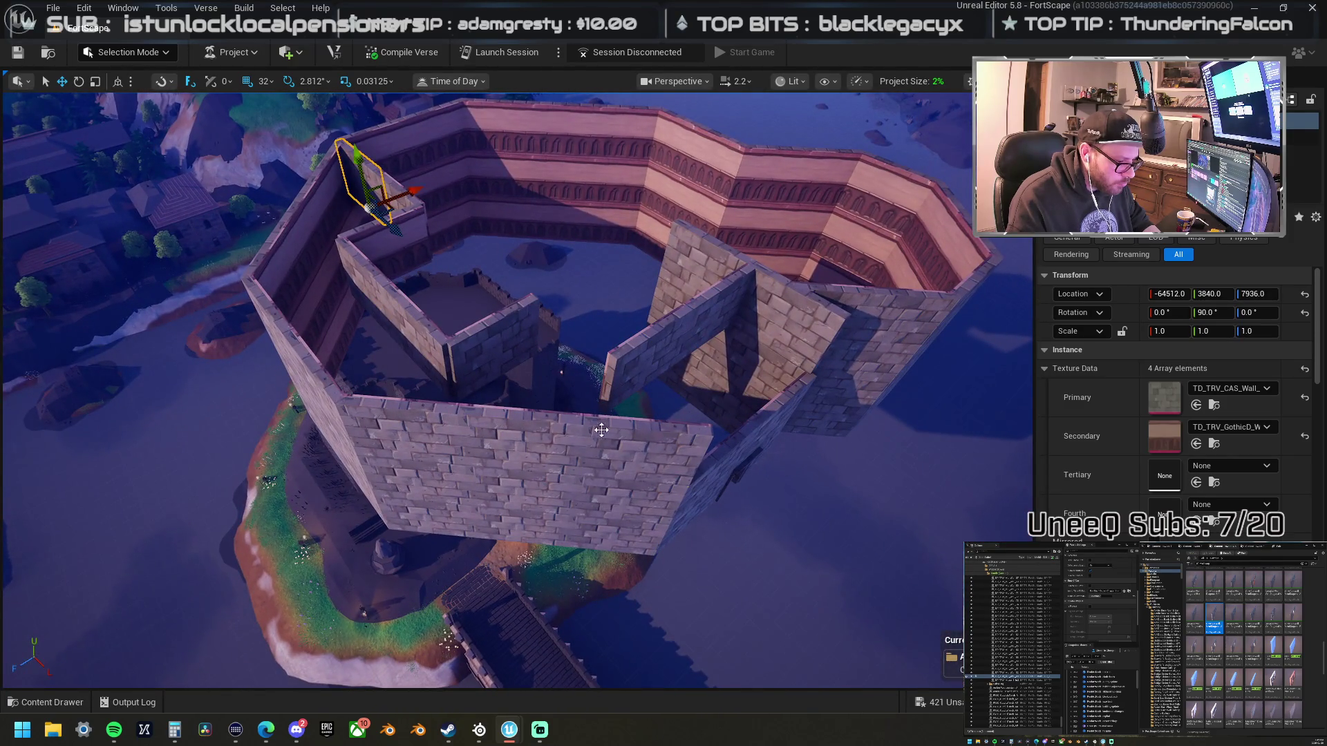
# - Delete the front wall segment, the left diagonal wall and the short top-left segment
pyautogui.click(601, 430)
pyautogui.keyDown('ctrl'); pyautogui.click(313, 387); pyautogui.keyUp('ctrl')
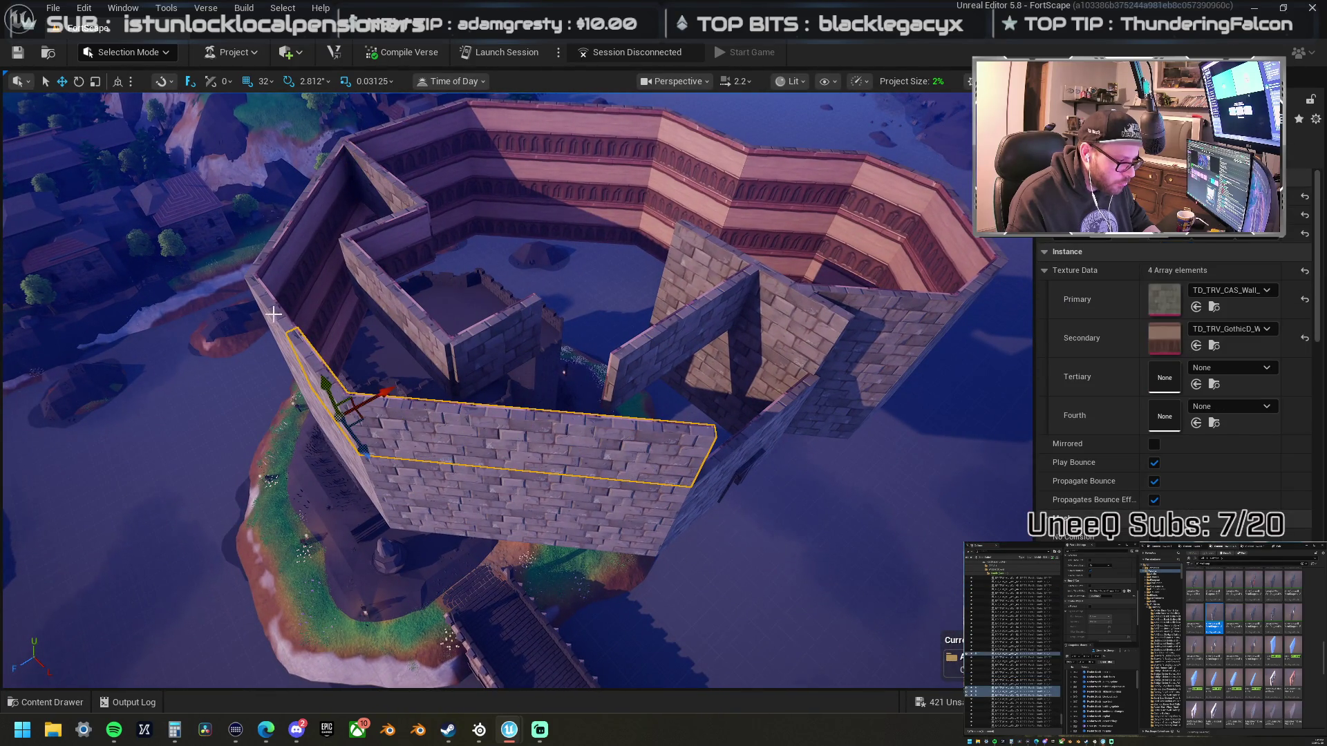
pyautogui.keyDown('ctrl'); pyautogui.click(334, 174); pyautogui.keyUp('ctrl')
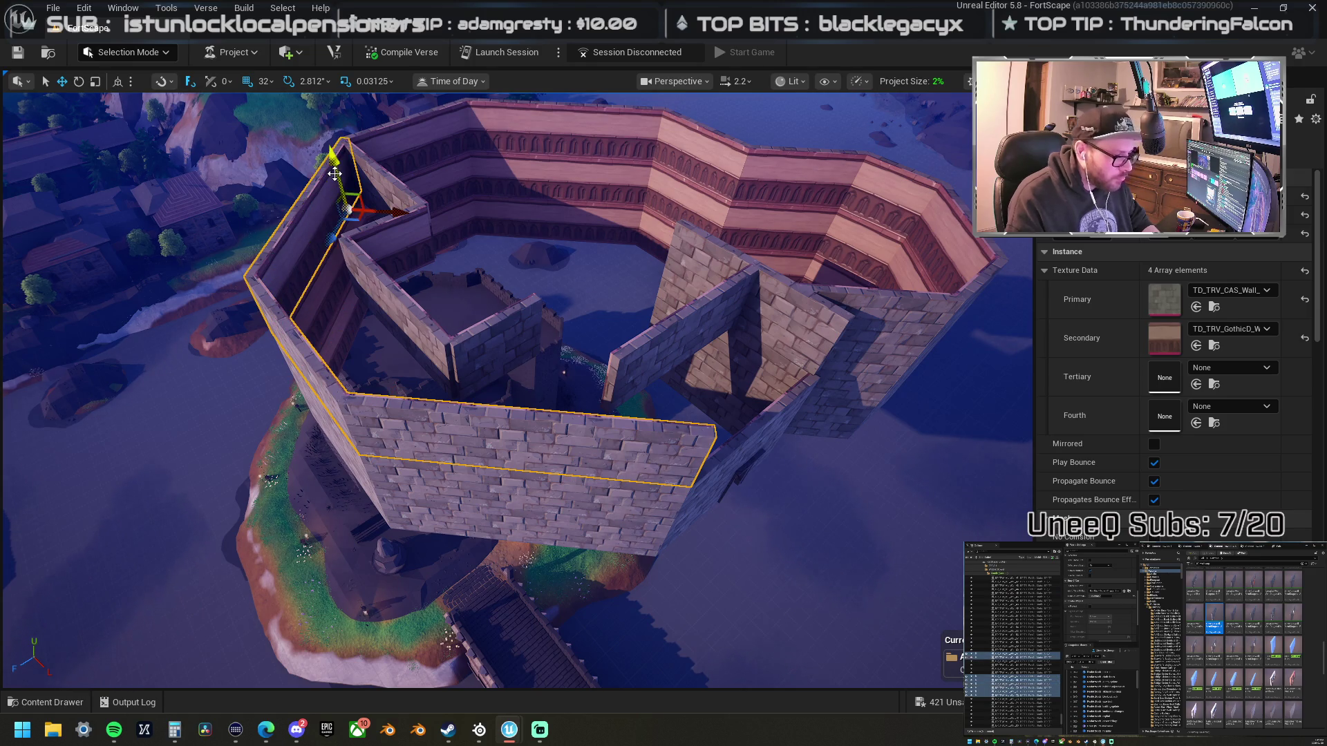
pyautogui.press('Delete')
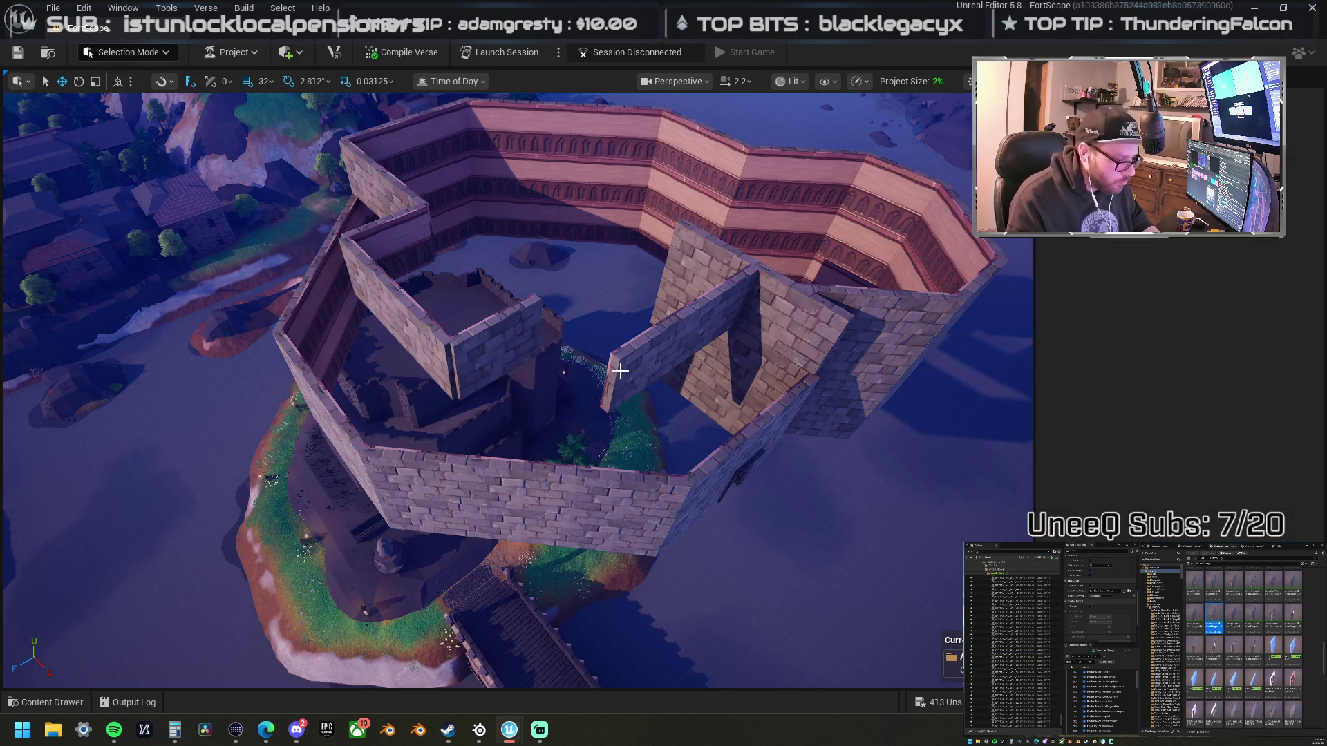
# - Rotate the inner wall segment 90° and shift it to the right
pyautogui.click(518, 372)
pyautogui.hotkey('ctrl', 'Right')
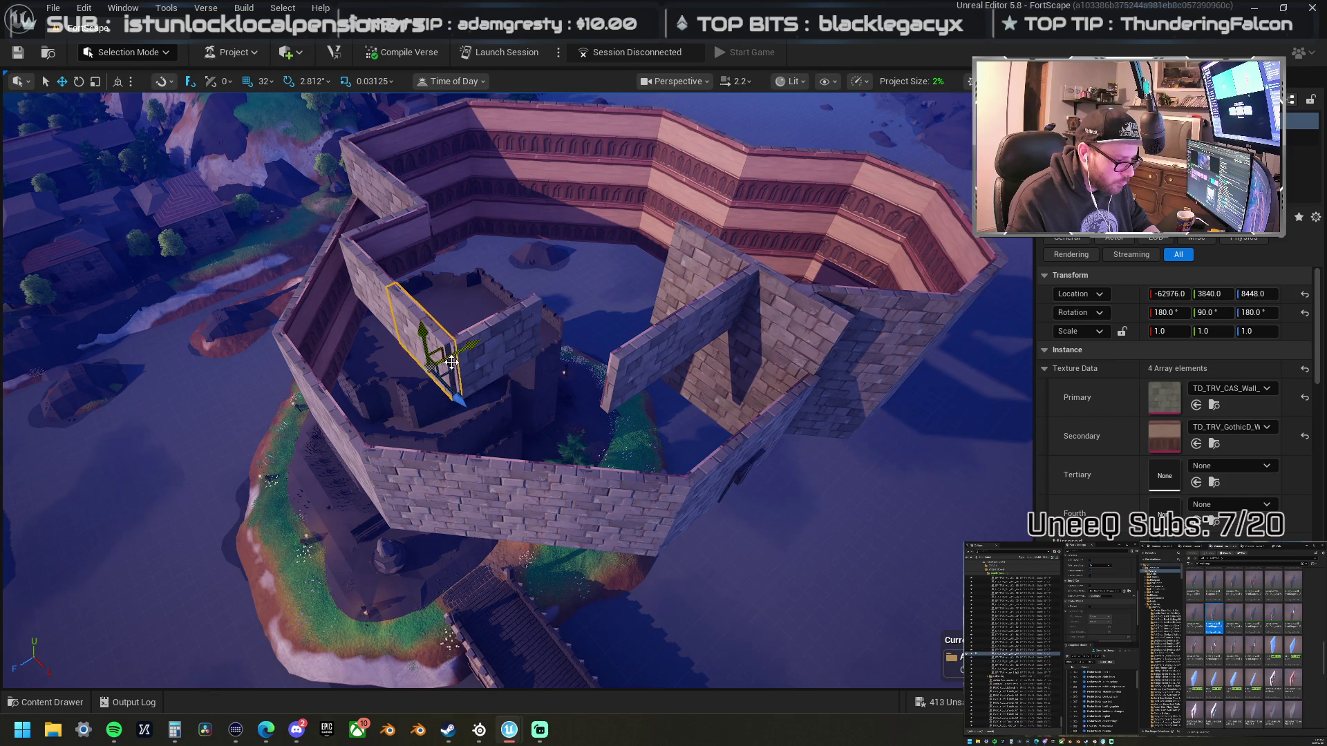
pyautogui.moveTo(453, 369)
pyautogui.mouseDown()
pyautogui.moveTo(609, 384)
pyautogui.moveTo(567, 387)
pyautogui.moveTo(366, 337)
pyautogui.mouseUp()
pyautogui.moveTo(653, 395)
pyautogui.mouseDown()
pyautogui.moveTo(632, 391)
pyautogui.moveTo(652, 396)
pyautogui.moveTo(500, 458)
pyautogui.mouseUp()
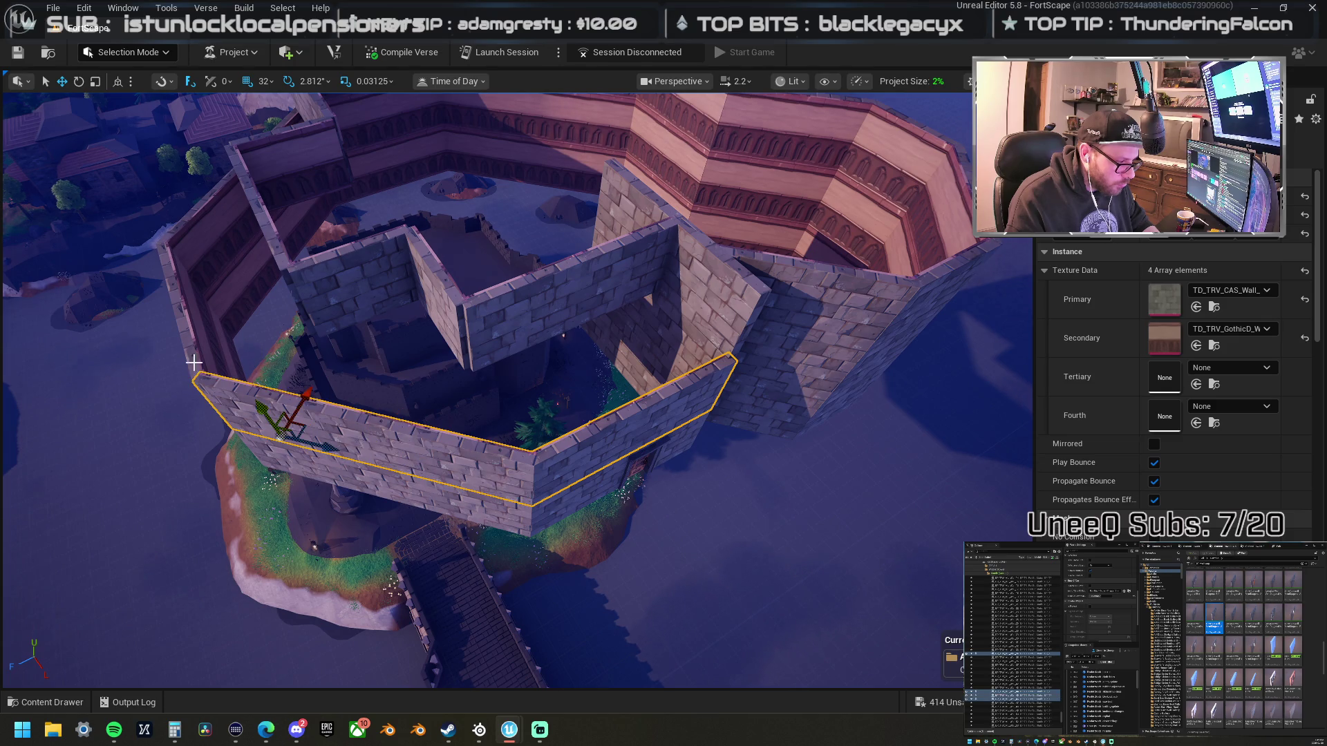
pyautogui.moveTo(204, 361); pyautogui.dragTo(491, 452)
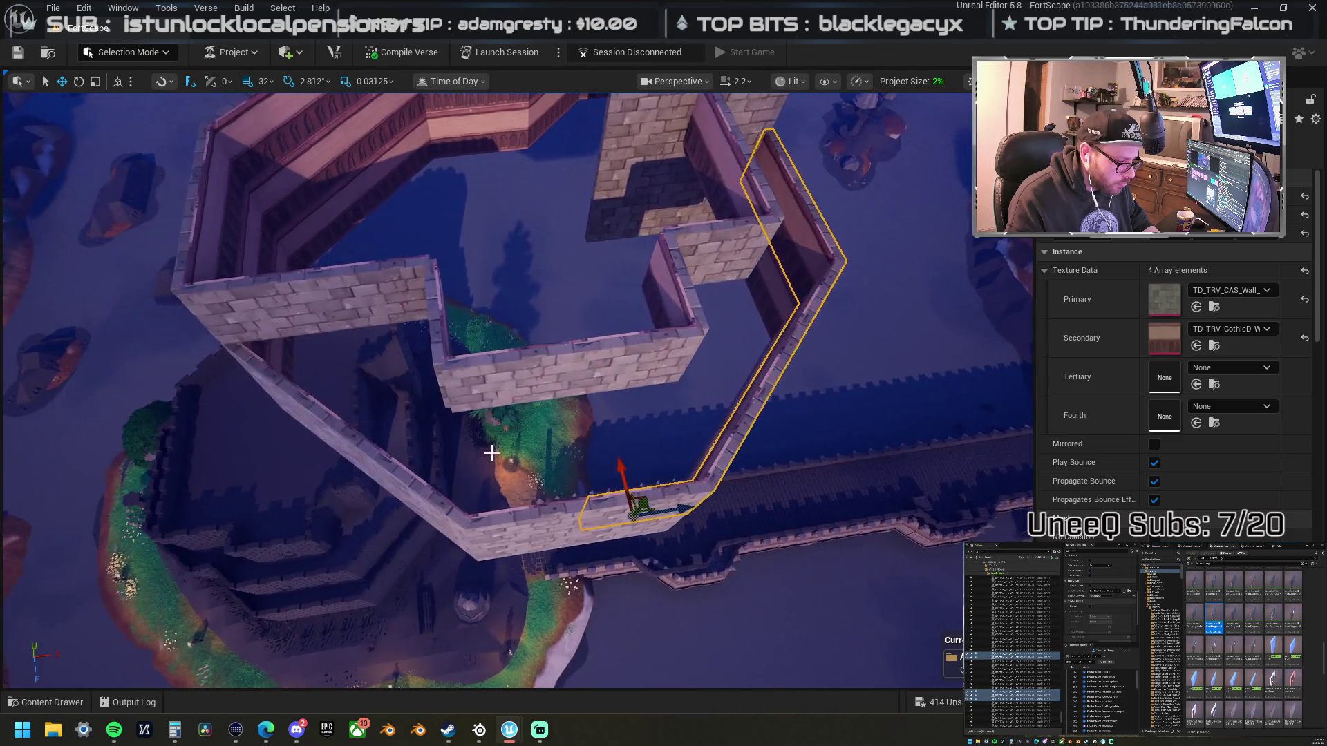
# - Slide the long bent wall along its Y axis, then lift it higher with the Z arrow
pyautogui.moveTo(556, 525); pyautogui.dragTo(657, 475)
pyautogui.moveTo(548, 422); pyautogui.dragTo(539, 415)
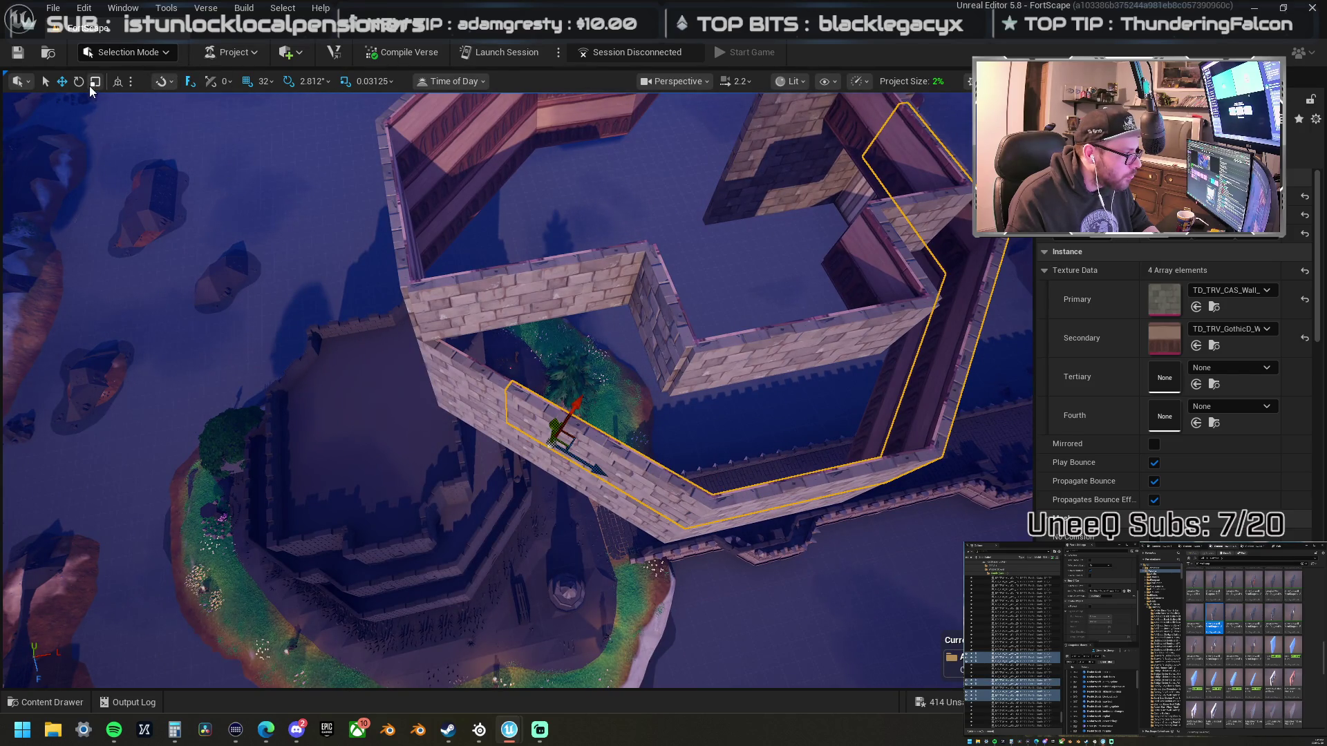
pyautogui.moveTo(543, 385)
pyautogui.mouseDown()
pyautogui.moveTo(544, 432)
pyautogui.moveTo(543, 399)
pyautogui.moveTo(522, 391)
pyautogui.moveTo(353, 472)
pyautogui.mouseUp()
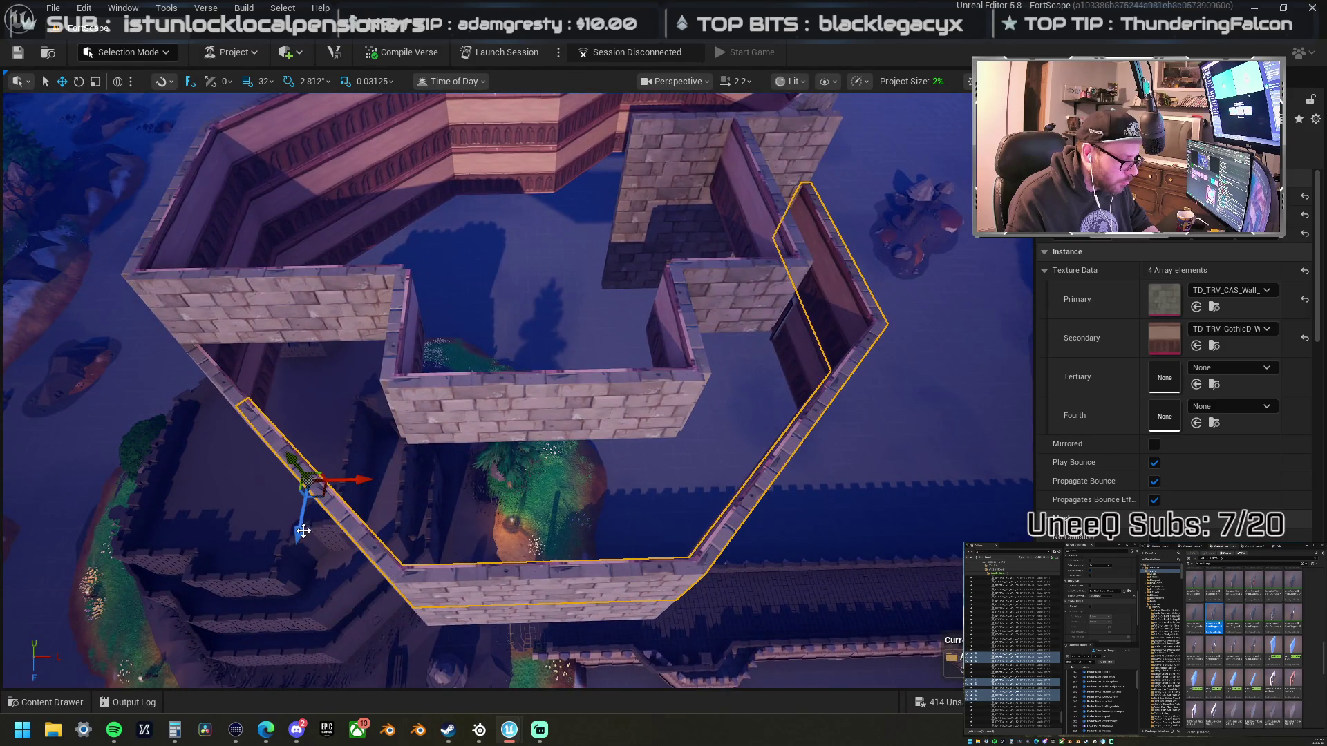
pyautogui.moveTo(298, 535); pyautogui.dragTo(298, 519)
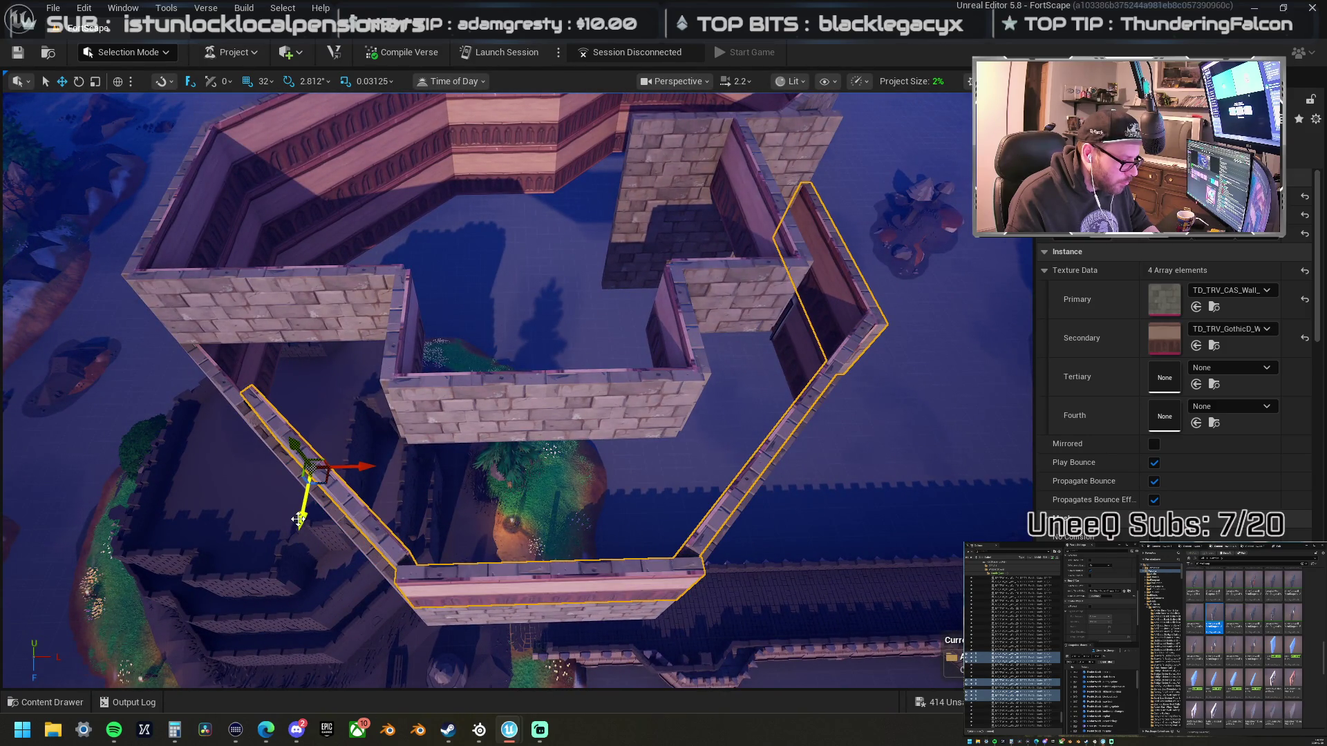
pyautogui.hotkey('ctrl', 'z')
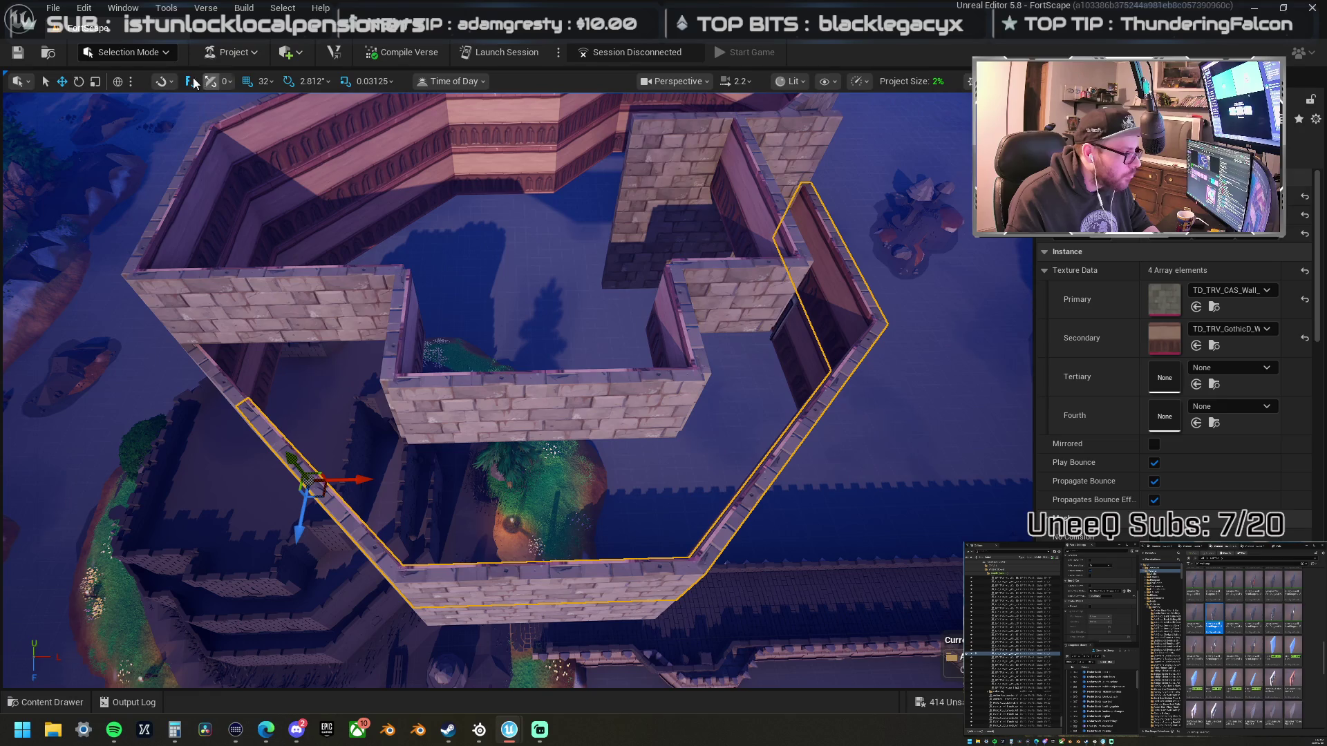
pyautogui.moveTo(298, 535)
pyautogui.mouseDown()
pyautogui.moveTo(305, 479)
pyautogui.moveTo(408, 480)
pyautogui.moveTo(548, 445)
pyautogui.mouseUp()
pyautogui.click(476, 463)
pyautogui.click(548, 446)
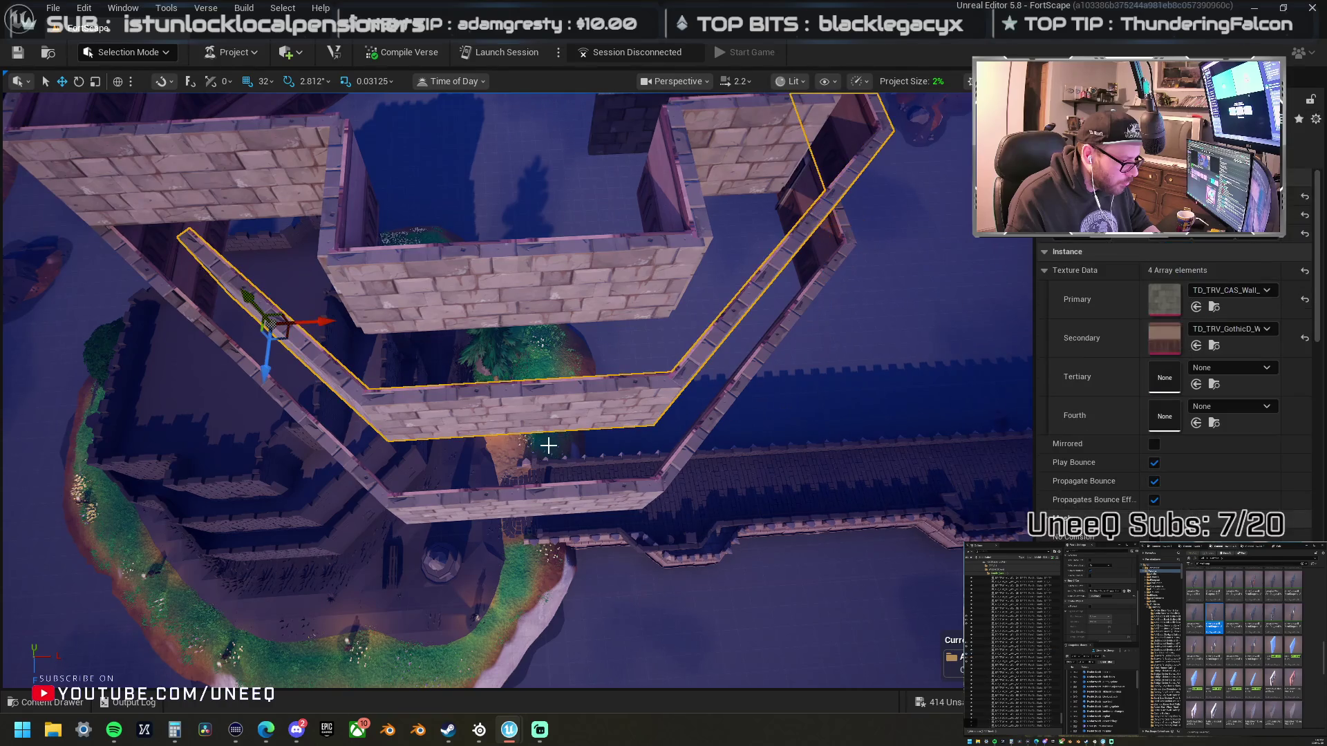
# - Frame the V-shaped wall and slide it along its own length using local axes
pyautogui.moveTo(308, 385); pyautogui.dragTo(336, 379)
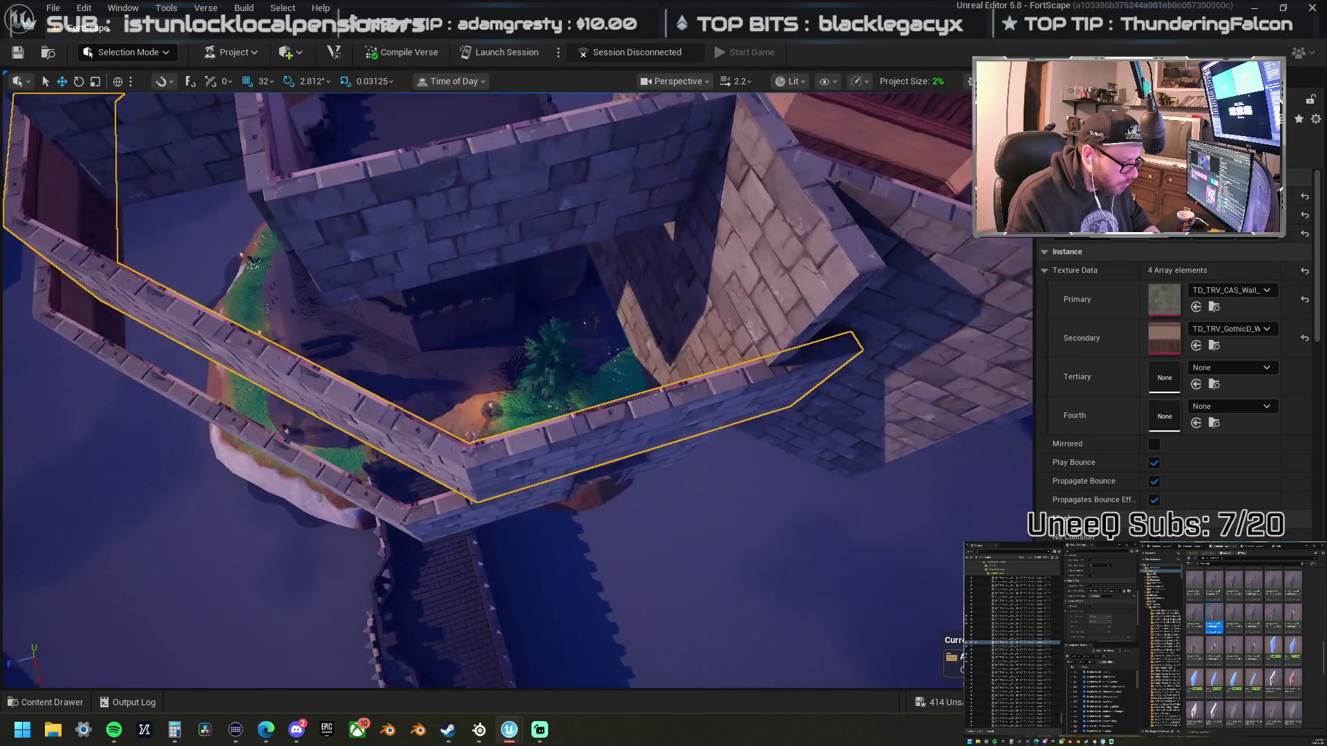
pyautogui.moveTo(480, 454); pyautogui.dragTo(486, 452)
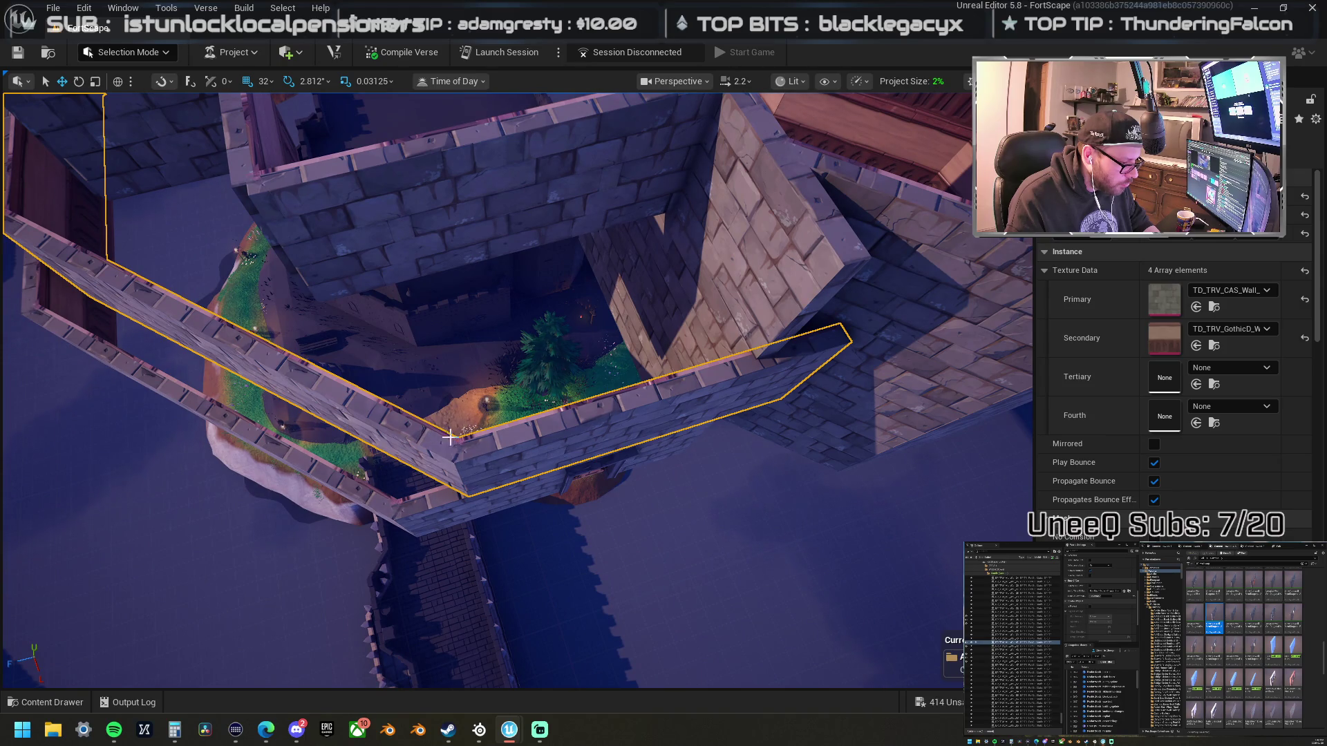
pyautogui.click(612, 414)
pyautogui.click(421, 438)
pyautogui.press('f')
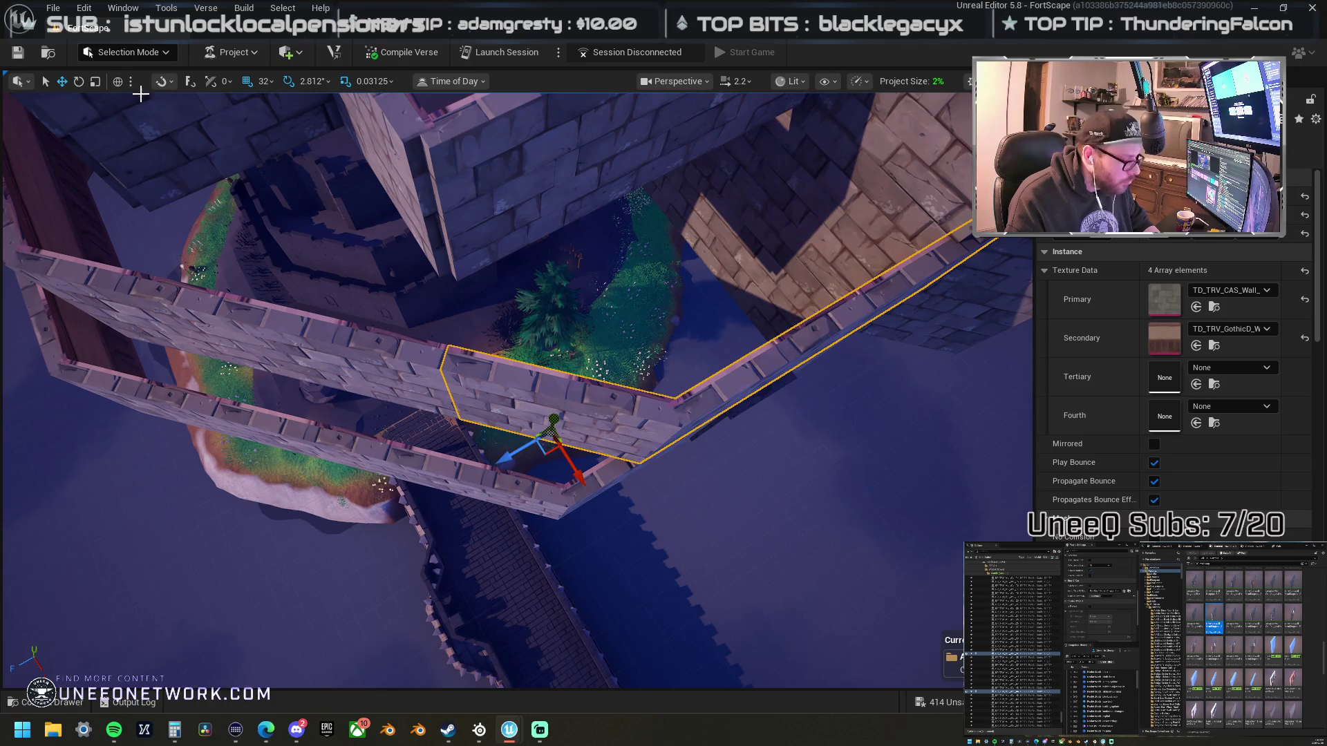
pyautogui.click(118, 82)
pyautogui.moveTo(598, 442); pyautogui.dragTo(431, 395)
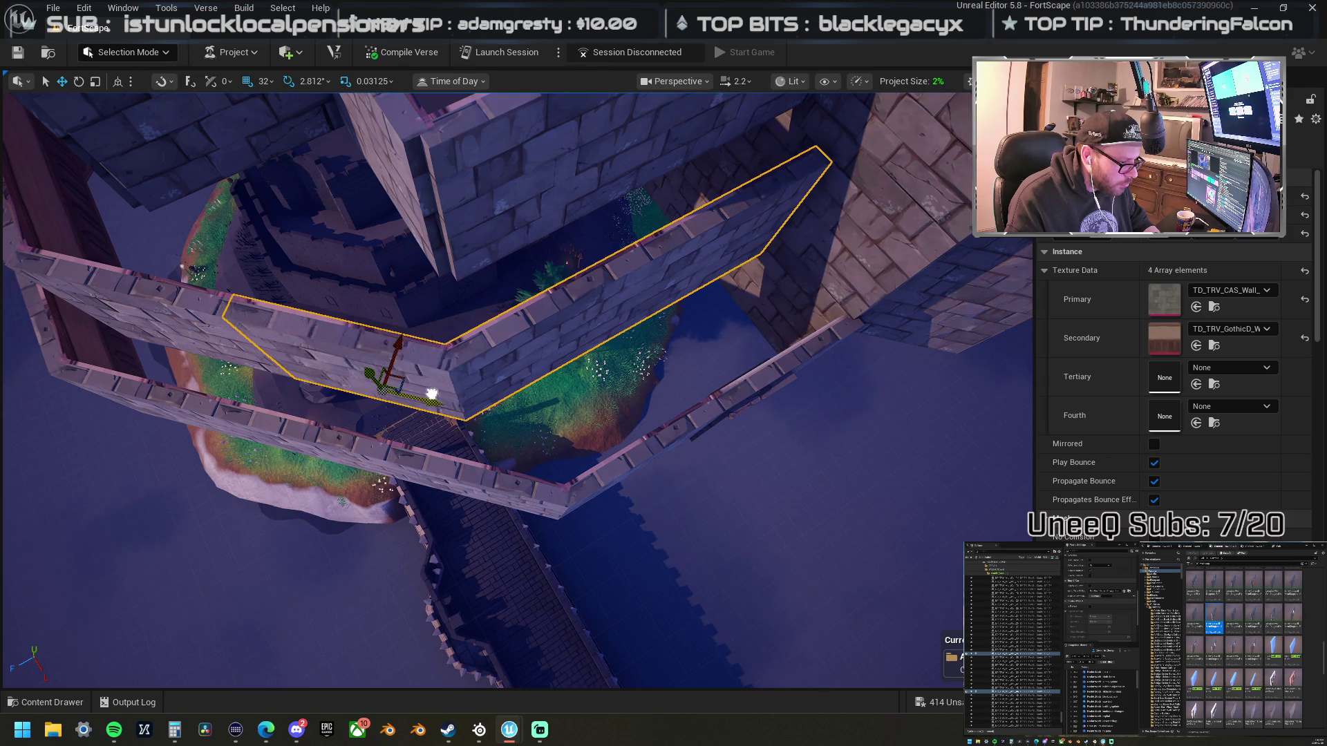
# - Delete the left wall segment and nudge the angled piece slightly left to line up
pyautogui.click(433, 380)
pyautogui.press('Delete')
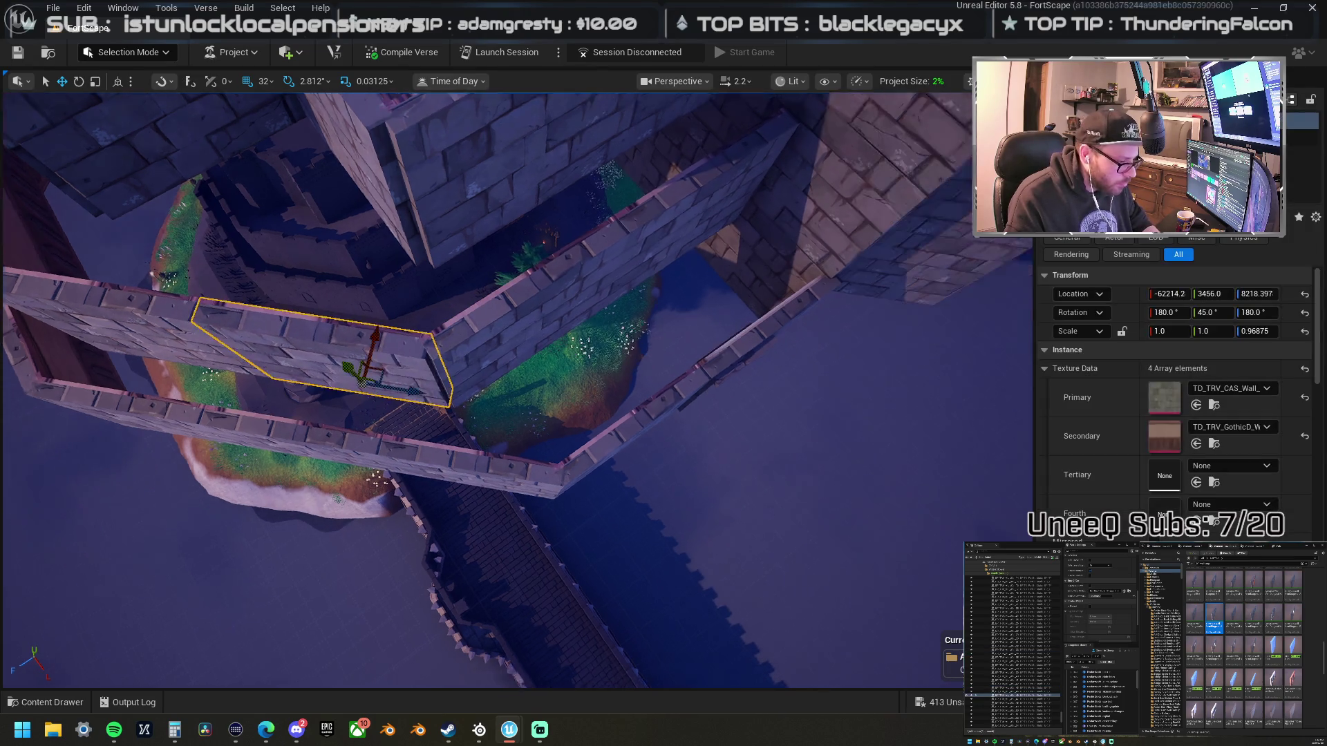
pyautogui.press('Escape')
pyautogui.click(415, 379)
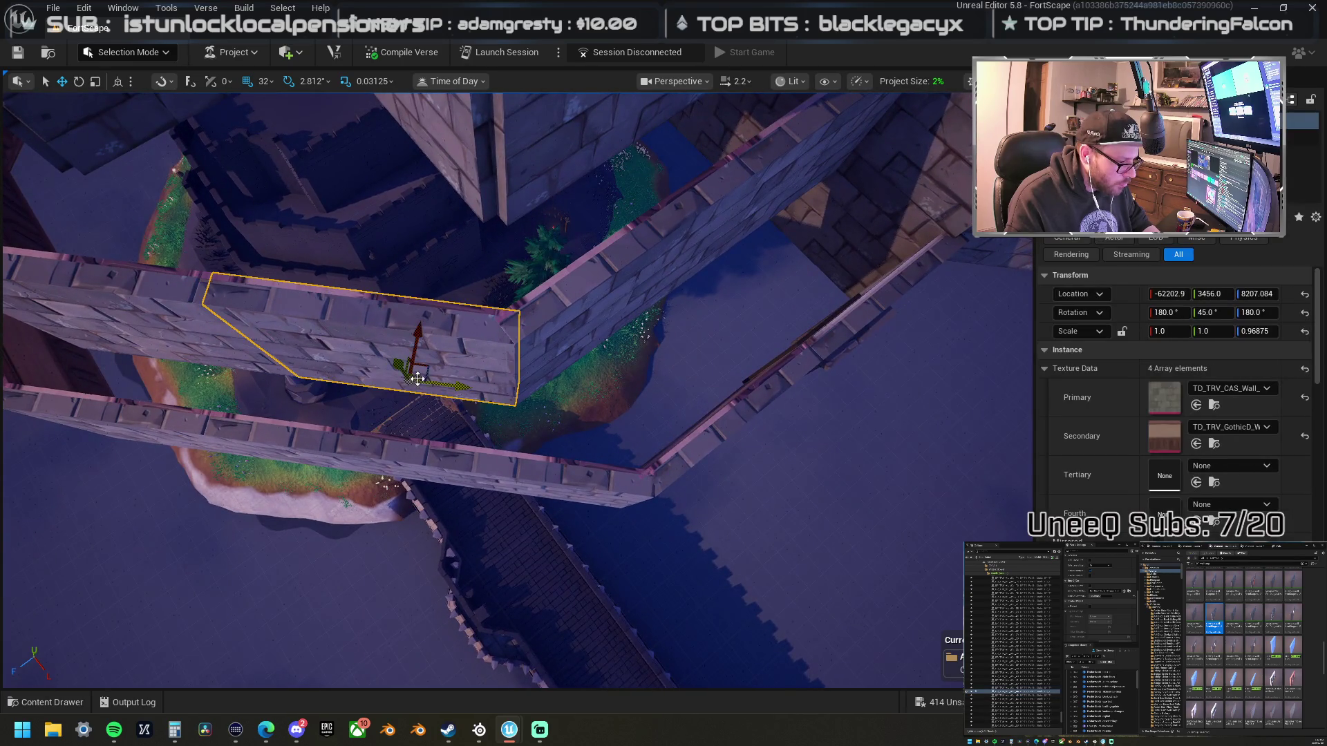
pyautogui.moveTo(248, 323); pyautogui.dragTo(248, 323)
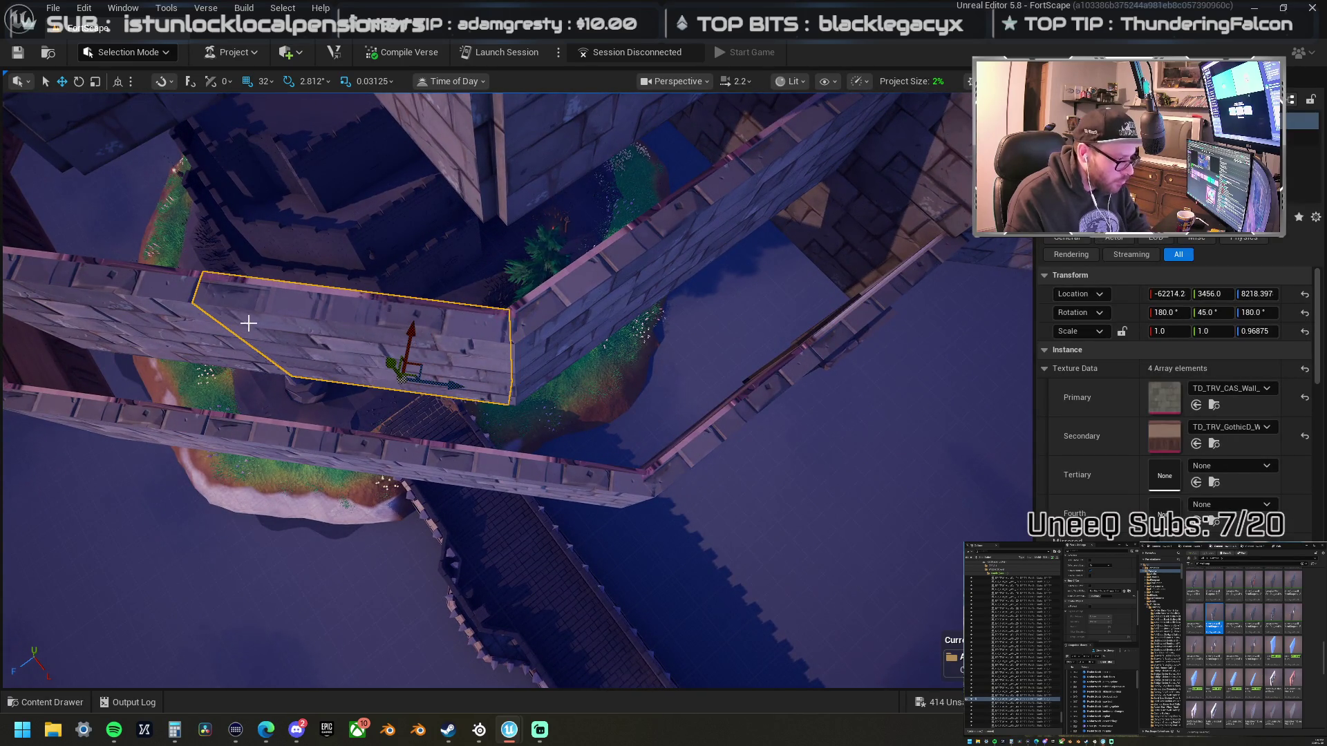
pyautogui.hotkey('ctrl', 'z')
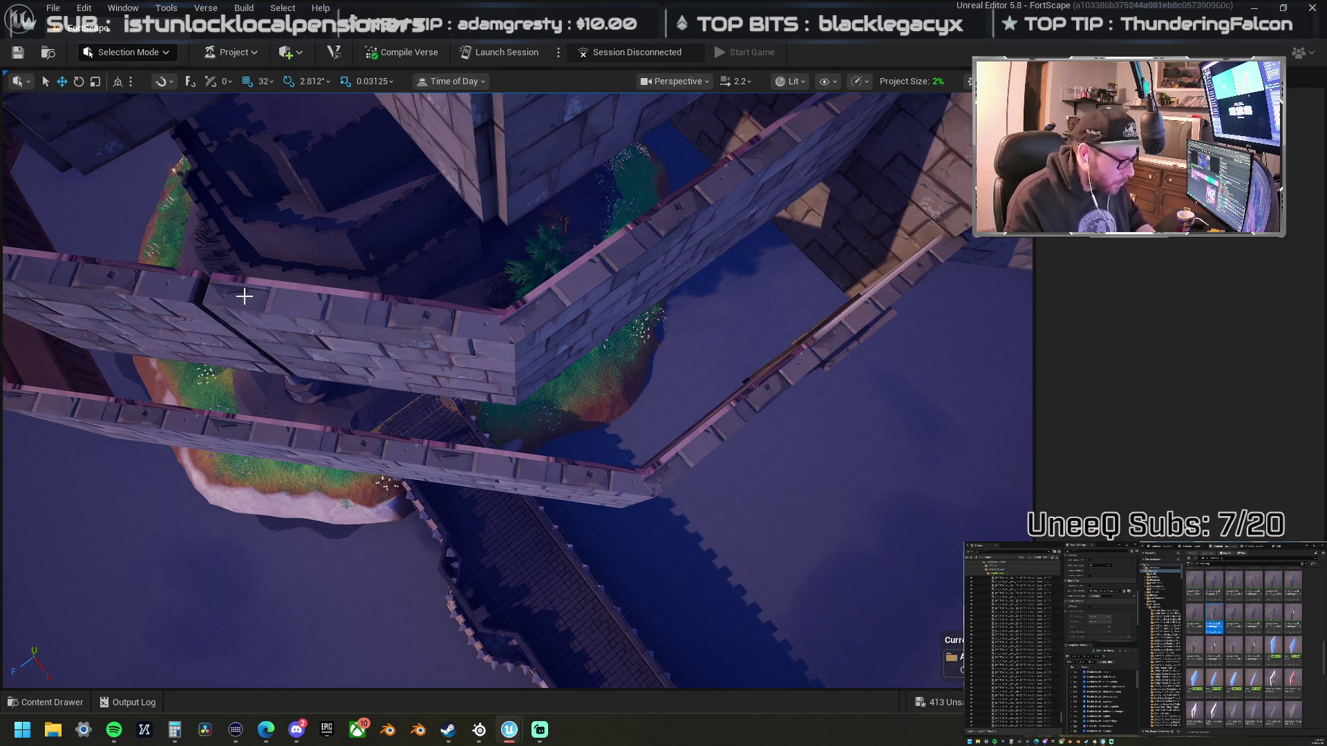
pyautogui.hotkey('ctrl', 'y')
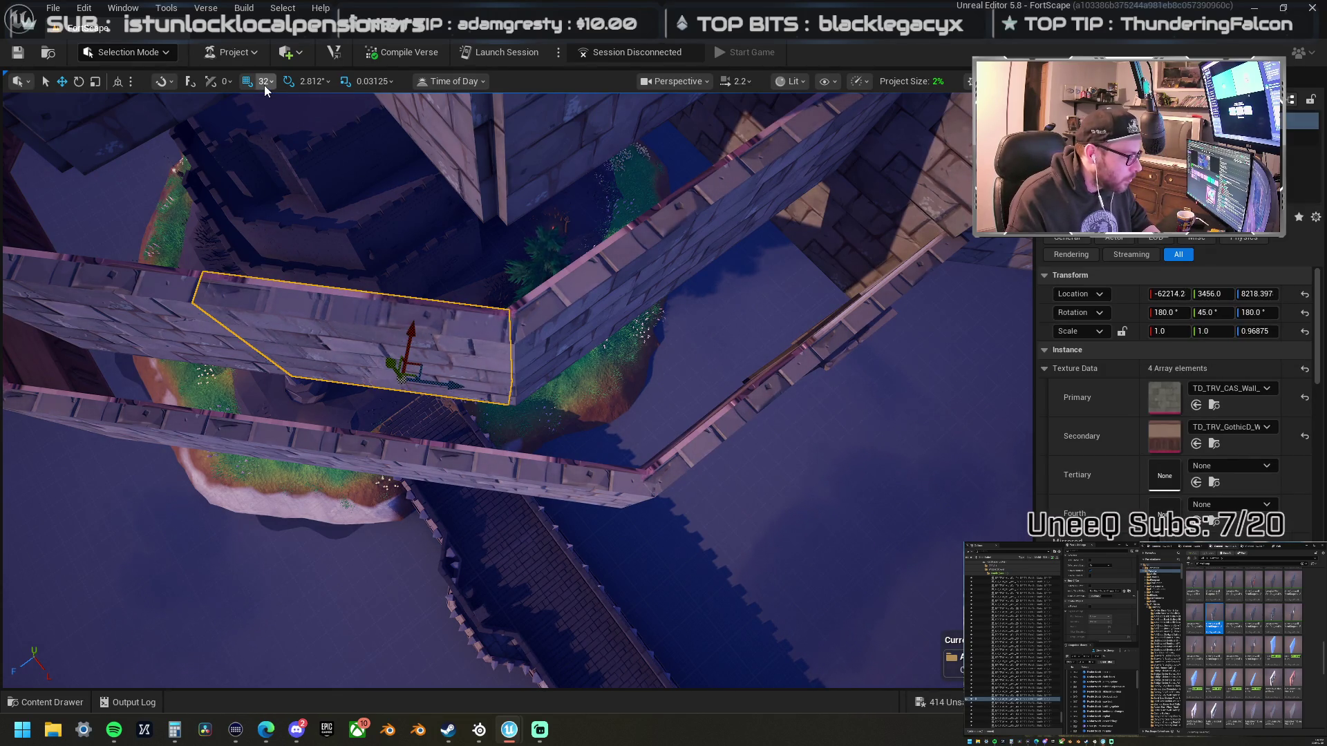
# - Set grid snap to 8 and shift the selected joined walls left
pyautogui.click(264, 82)
pyautogui.click(310, 176)
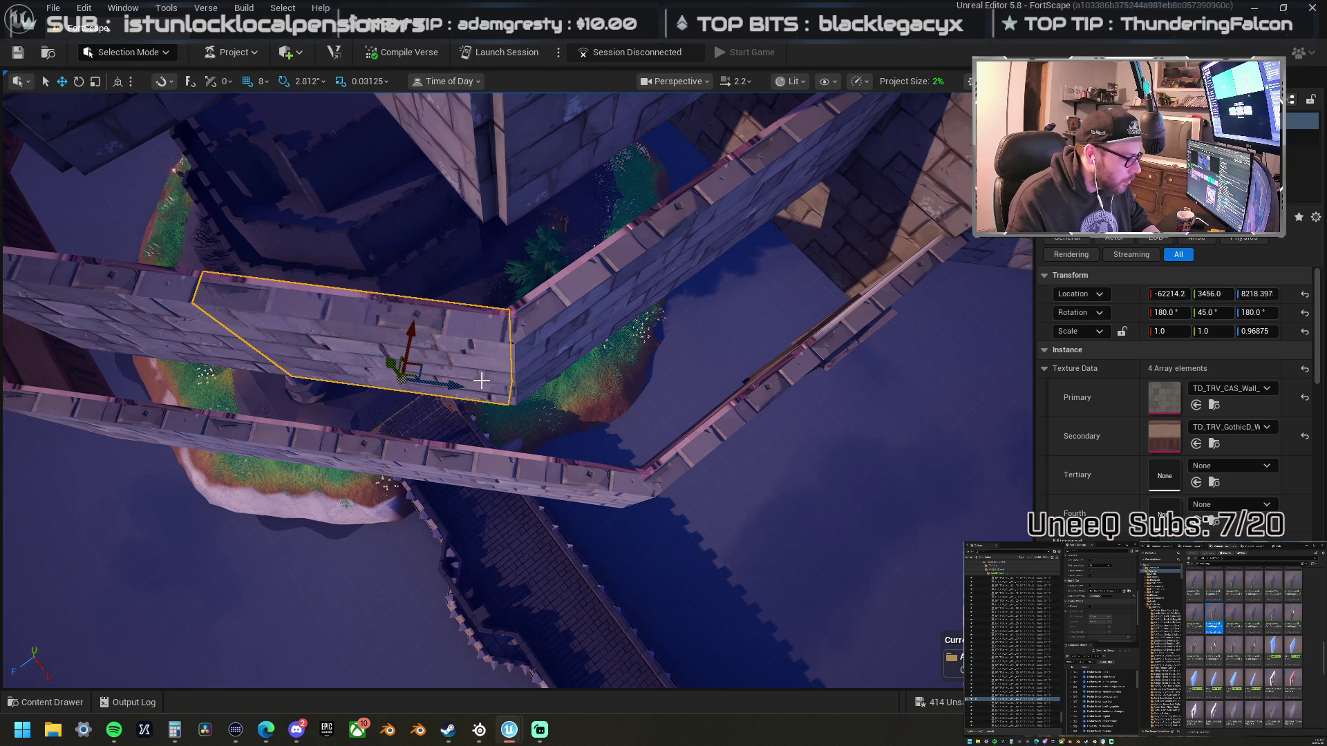
pyautogui.keyDown('ctrl'); pyautogui.click(575, 302); pyautogui.keyUp('ctrl')
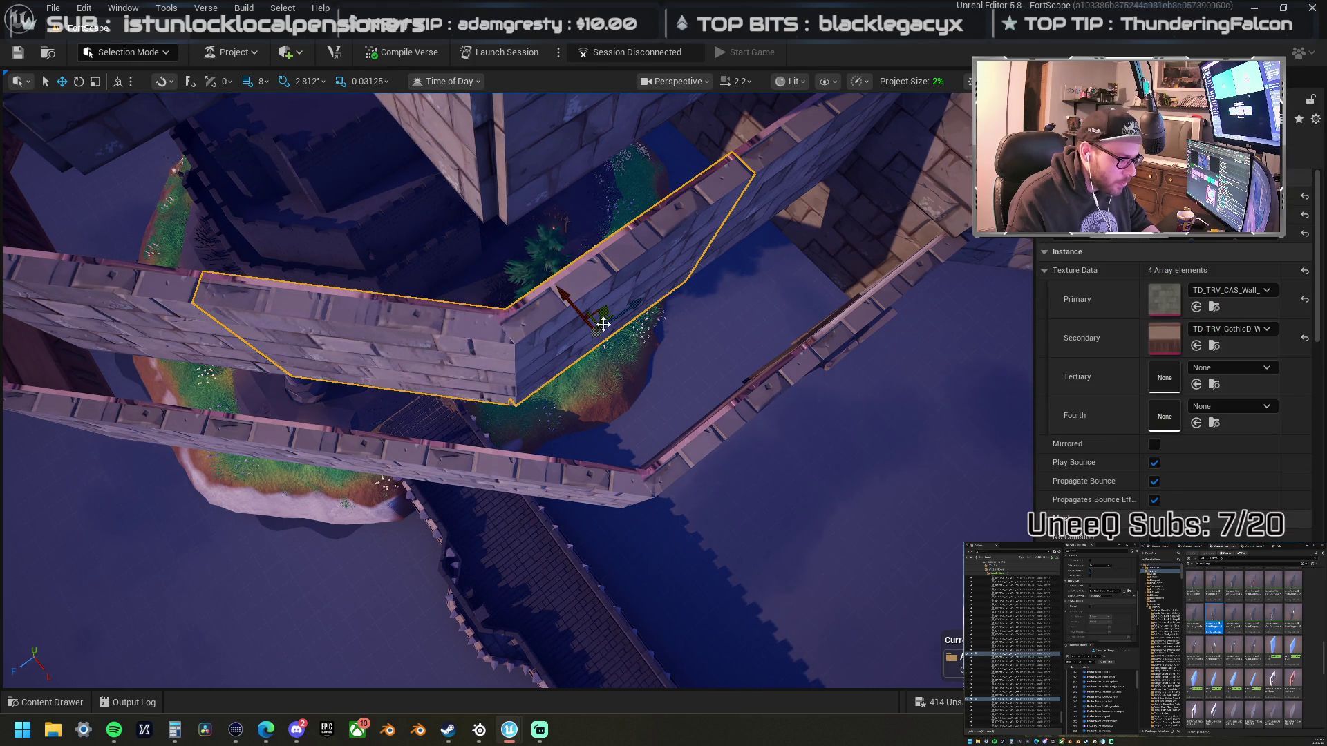
pyautogui.keyDown('ctrl'); pyautogui.click(520, 352); pyautogui.keyUp('ctrl')
pyautogui.keyDown('ctrl'); pyautogui.click(536, 347); pyautogui.keyUp('ctrl')
pyautogui.keyDown('ctrl'); pyautogui.click(786, 169); pyautogui.keyUp('ctrl')
pyautogui.keyDown('ctrl'); pyautogui.click(510, 365); pyautogui.keyUp('ctrl')
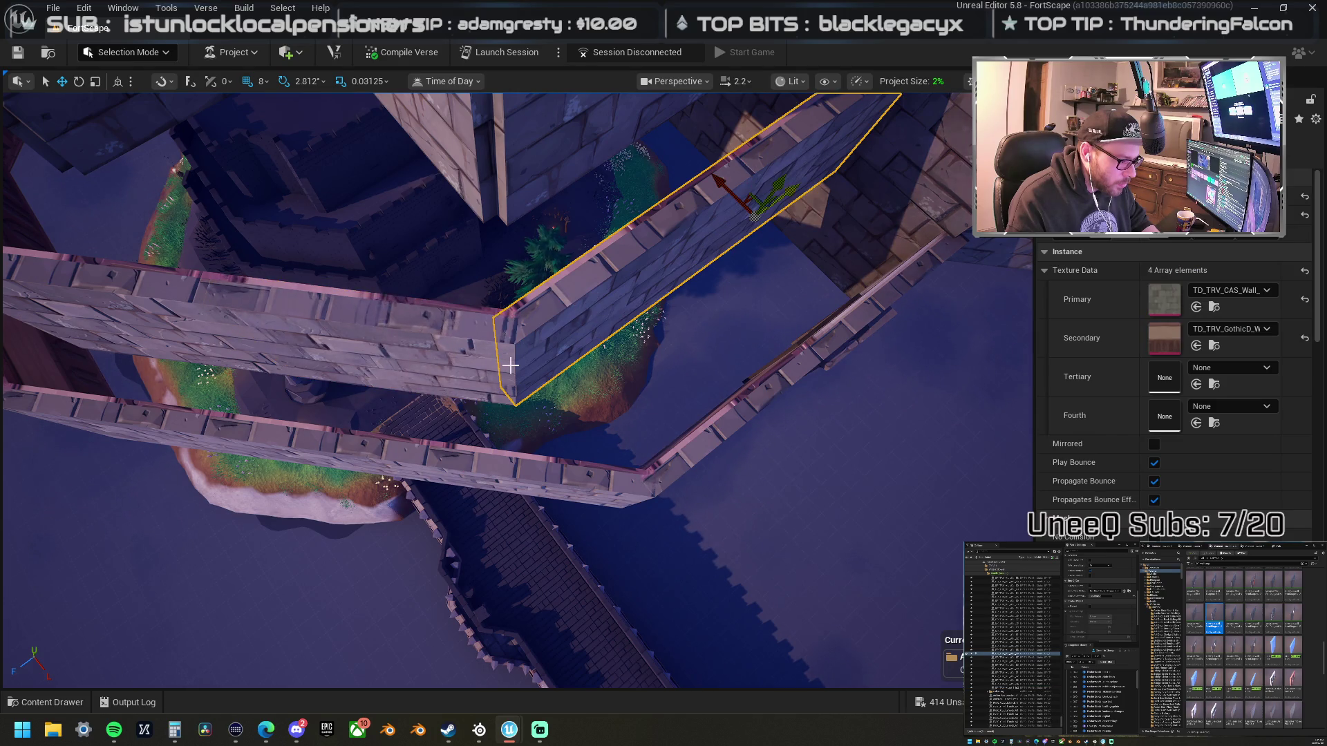
pyautogui.keyDown('ctrl'); pyautogui.click(425, 377); pyautogui.keyUp('ctrl')
pyautogui.moveTo(457, 388); pyautogui.dragTo(451, 387)
# - Frame the left wall piece and rotate it to 45 degrees
pyautogui.click(468, 353)
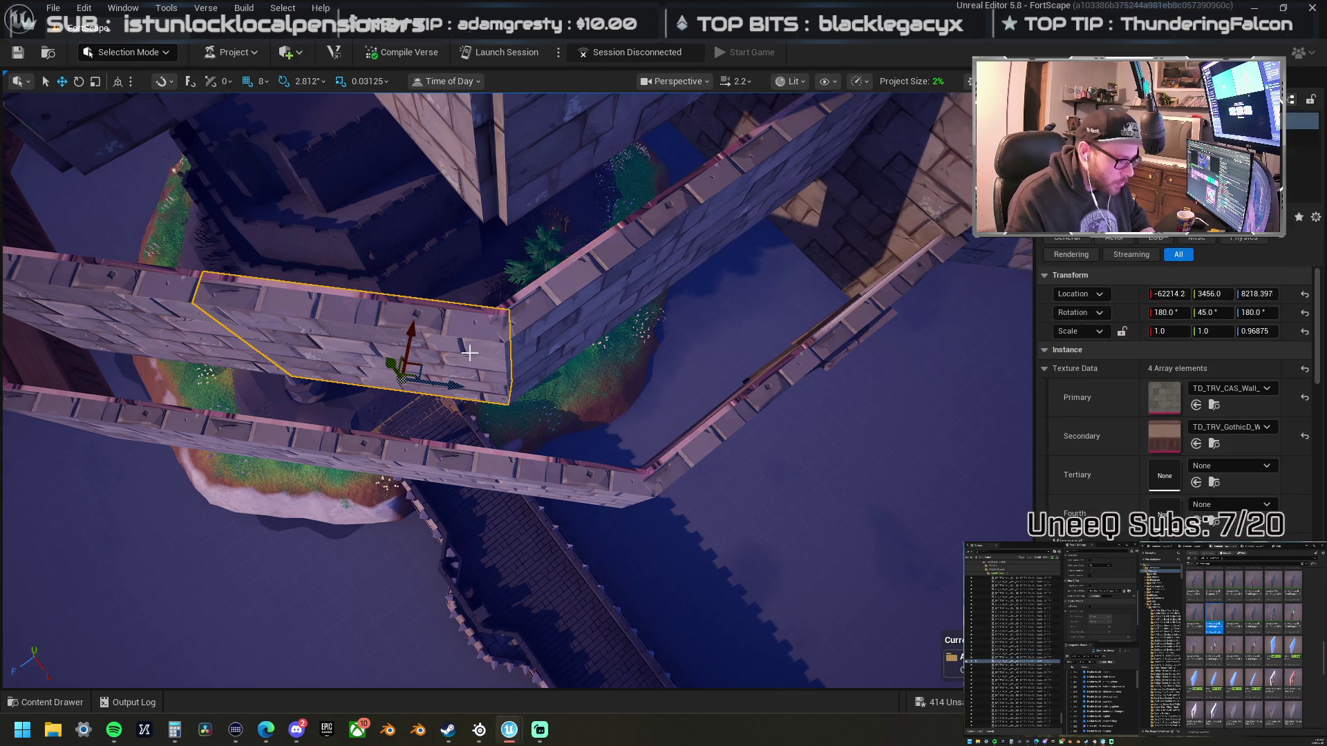
pyautogui.press('Escape')
pyautogui.moveTo(483, 352); pyautogui.dragTo(483, 83)
pyautogui.click(451, 436)
pyautogui.press('f')
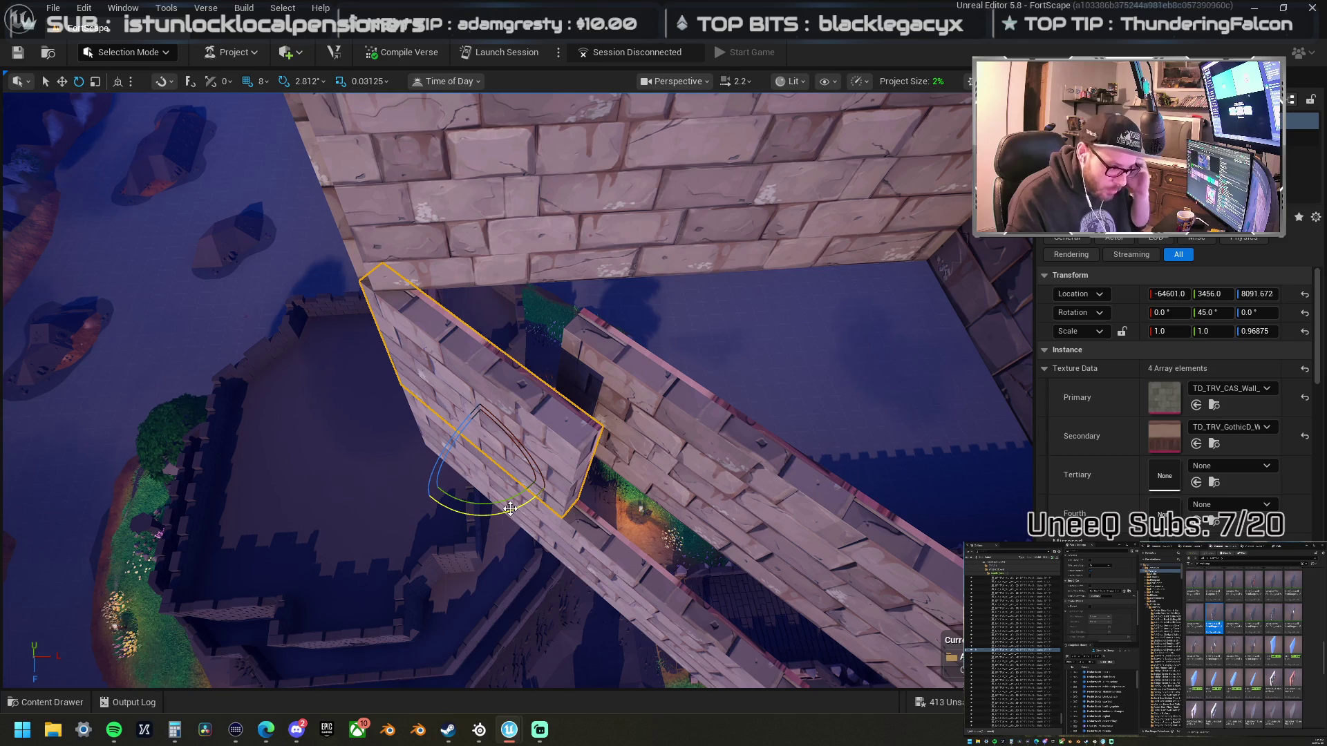
pyautogui.moveTo(502, 507); pyautogui.dragTo(549, 492)
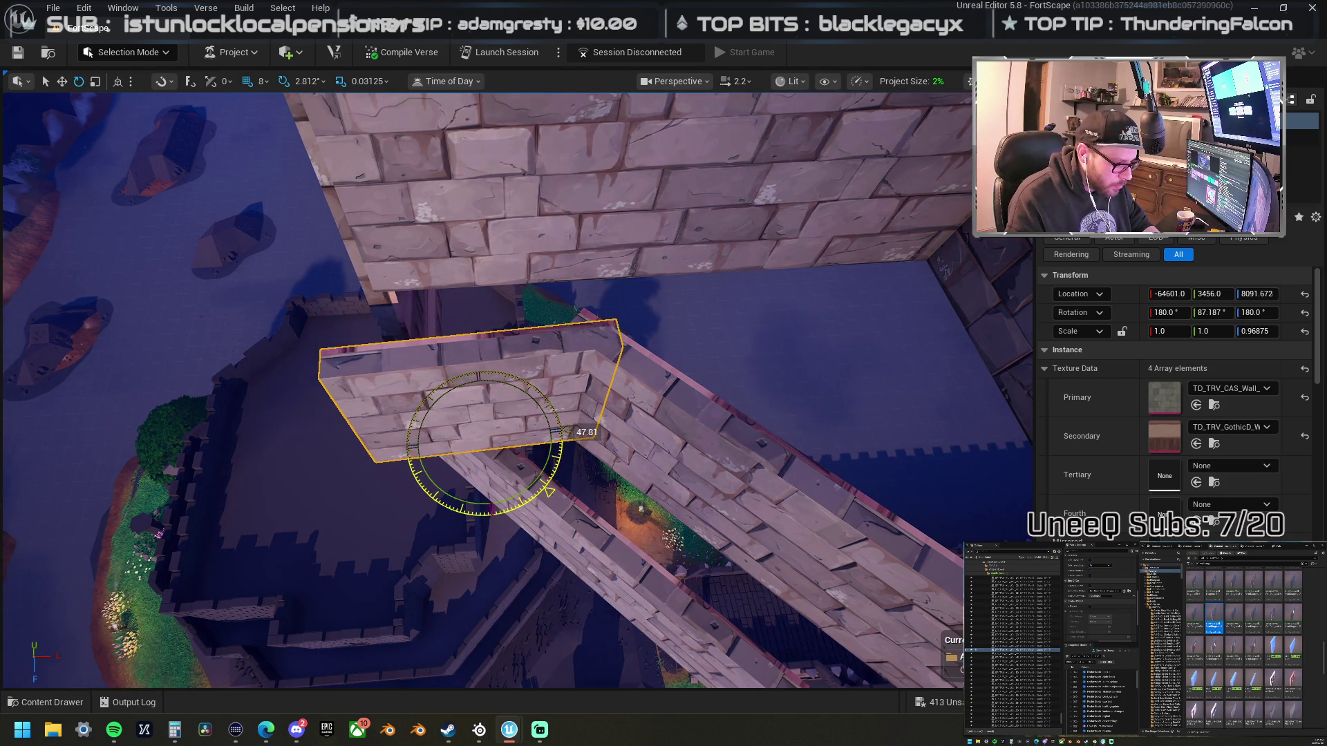
pyautogui.moveTo(550, 492)
pyautogui.mouseDown()
pyautogui.moveTo(540, 424)
pyautogui.moveTo(434, 407)
pyautogui.moveTo(587, 352)
pyautogui.mouseUp()
pyautogui.press('w')
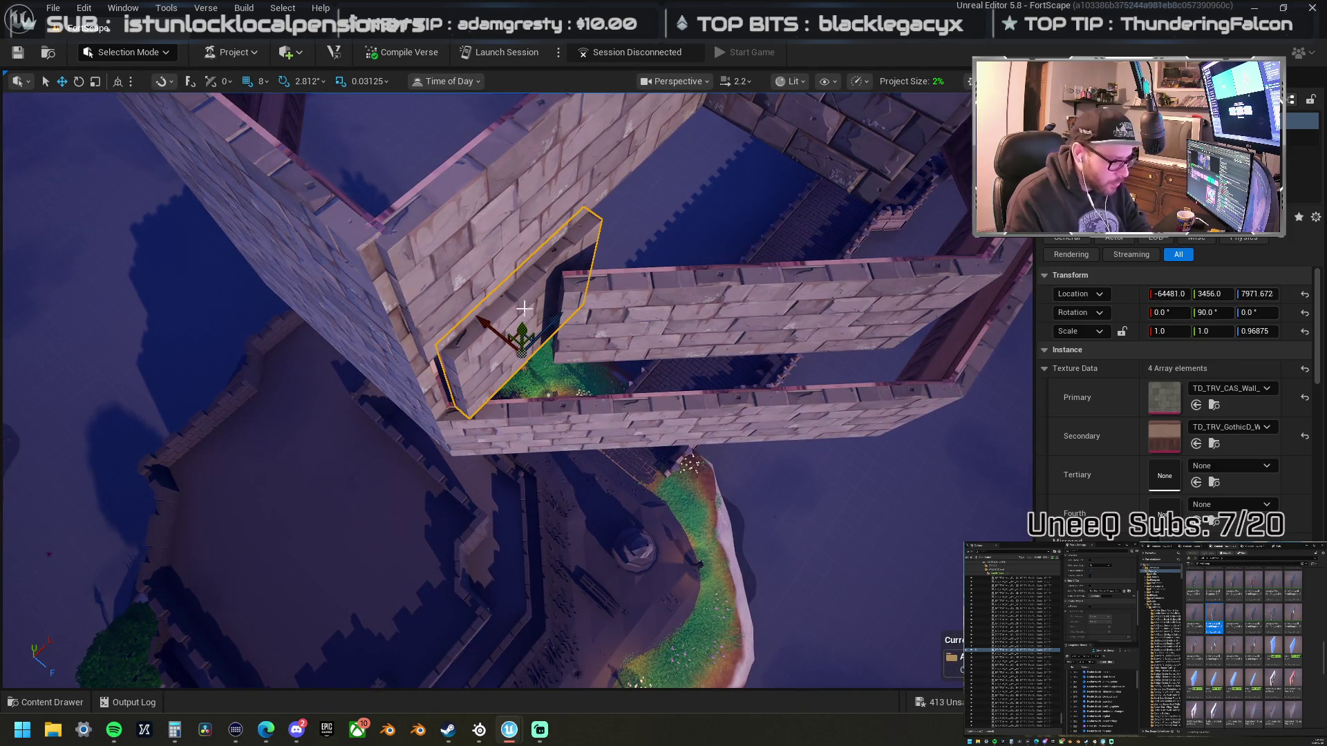
# - Undo the last change, then slide the diagonal wall piece along the wall line
pyautogui.hotkey('ctrl', 'z')
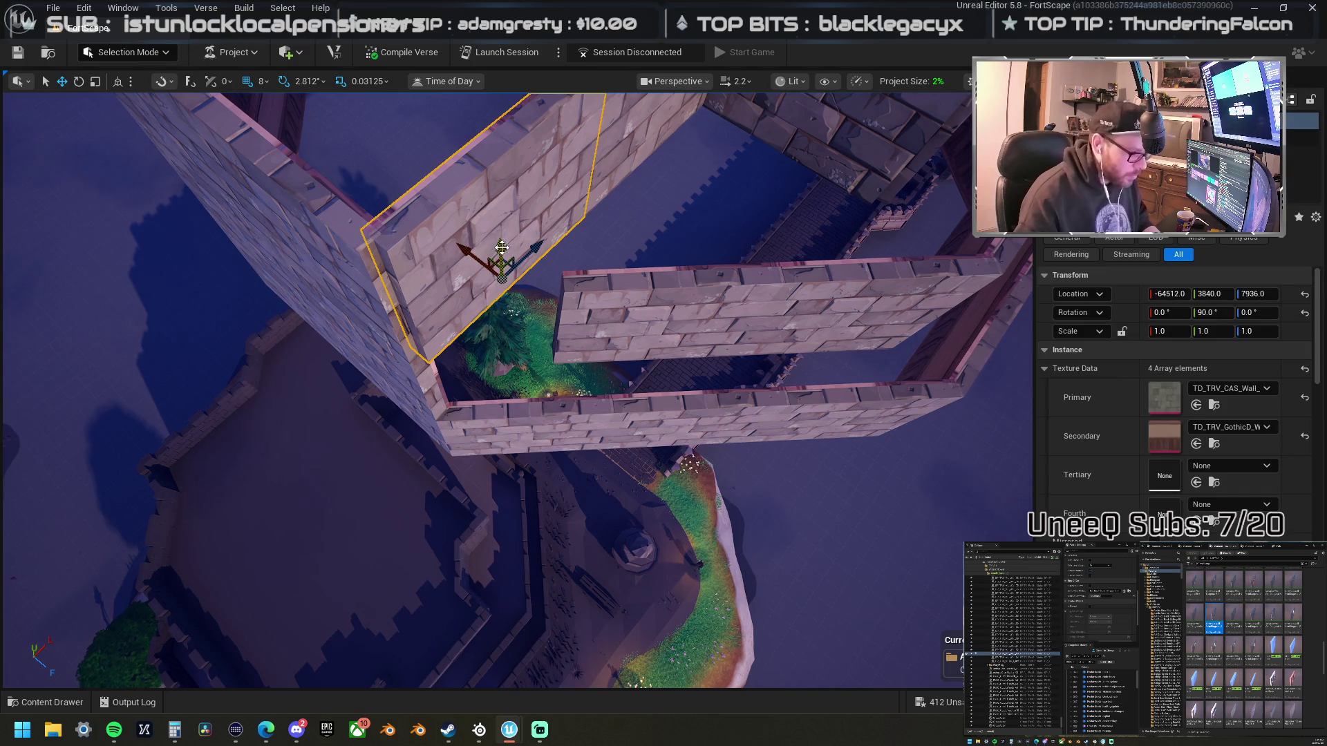
pyautogui.moveTo(499, 245); pyautogui.dragTo(517, 302)
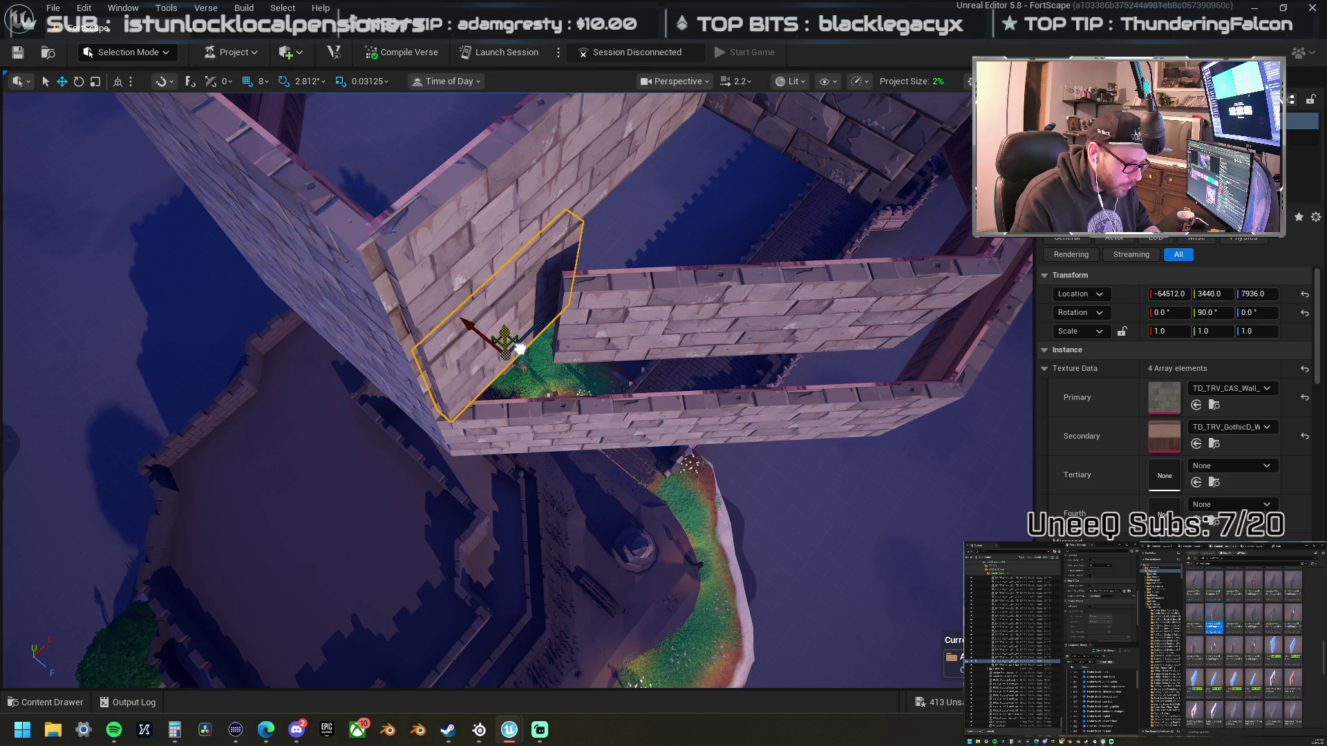
pyautogui.moveTo(518, 343); pyautogui.dragTo(519, 560)
pyautogui.moveTo(518, 439); pyautogui.dragTo(518, 439)
pyautogui.click(531, 404)
pyautogui.press('f')
pyautogui.moveTo(588, 359); pyautogui.dragTo(561, 416)
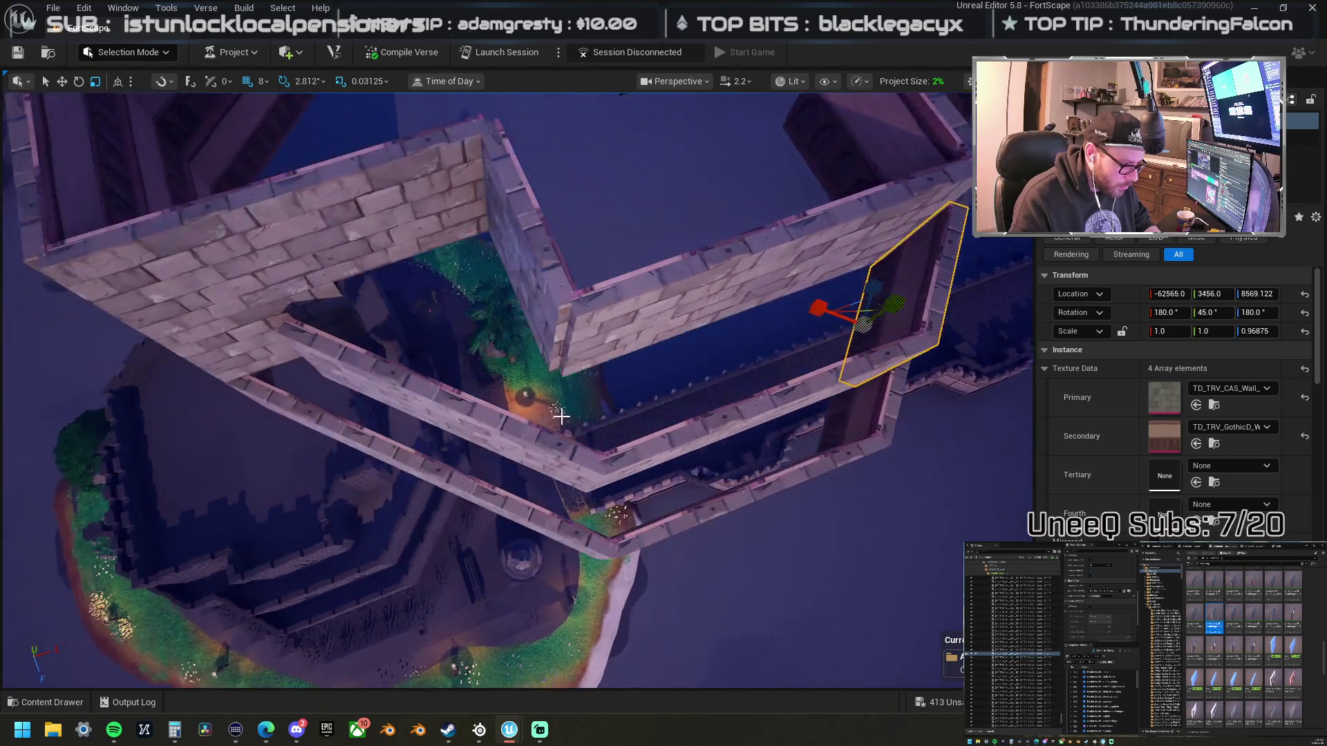
# - Move the long walkway piece and its adjoining left piece together along the wall
pyautogui.click(620, 442)
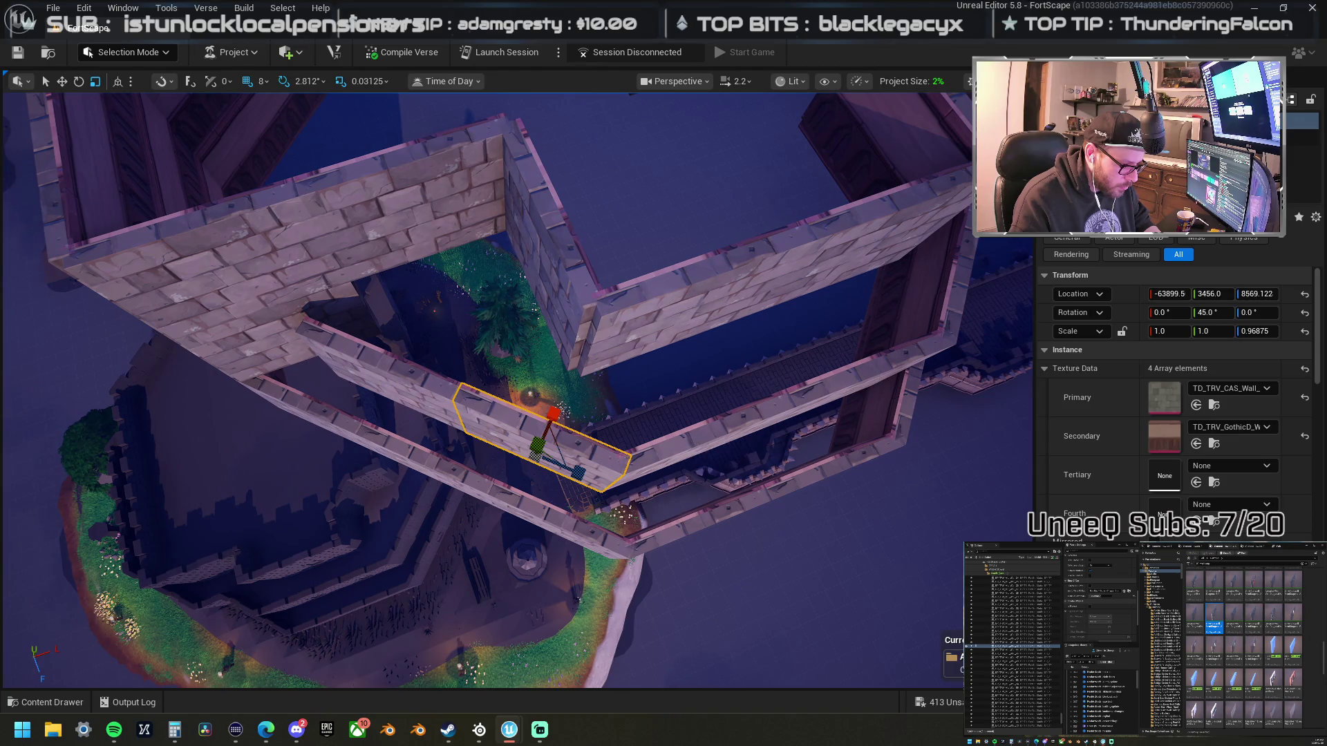
pyautogui.click(615, 431)
pyautogui.keyDown('ctrl'); pyautogui.click(568, 459); pyautogui.keyUp('ctrl')
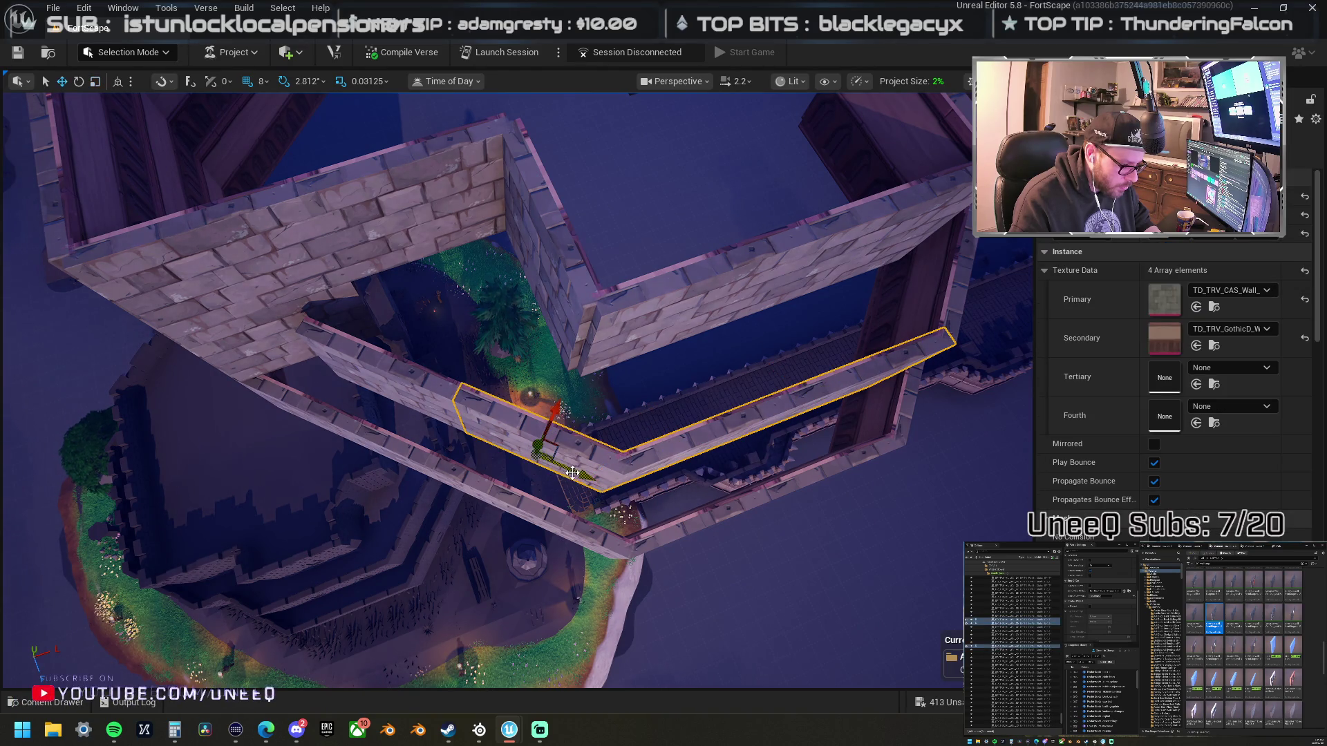
pyautogui.moveTo(585, 478)
pyautogui.mouseDown()
pyautogui.moveTo(568, 470)
pyautogui.moveTo(590, 476)
pyautogui.moveTo(602, 448)
pyautogui.mouseUp()
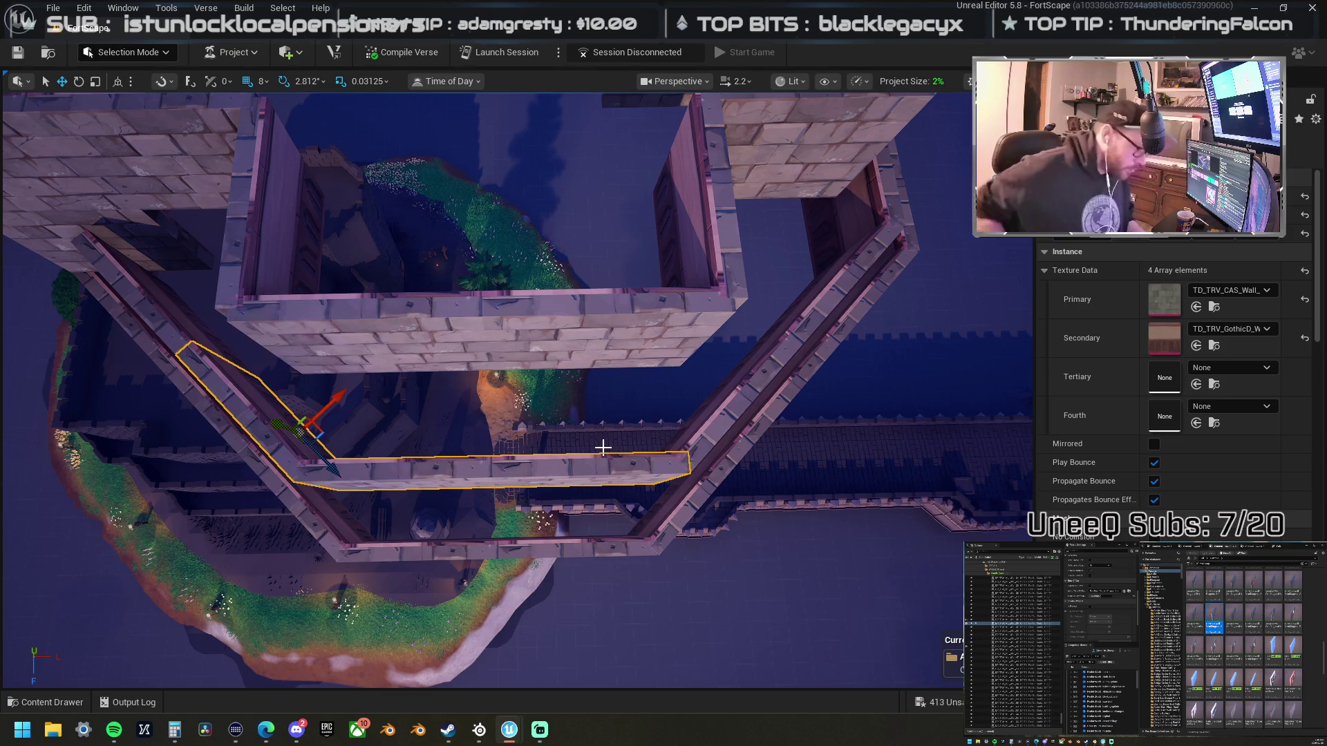
# - Slide the single wall segment and upper-left diagonal piece right to close the upper run
pyautogui.keyDown('ctrl'); pyautogui.click(154, 313); pyautogui.keyUp('ctrl')
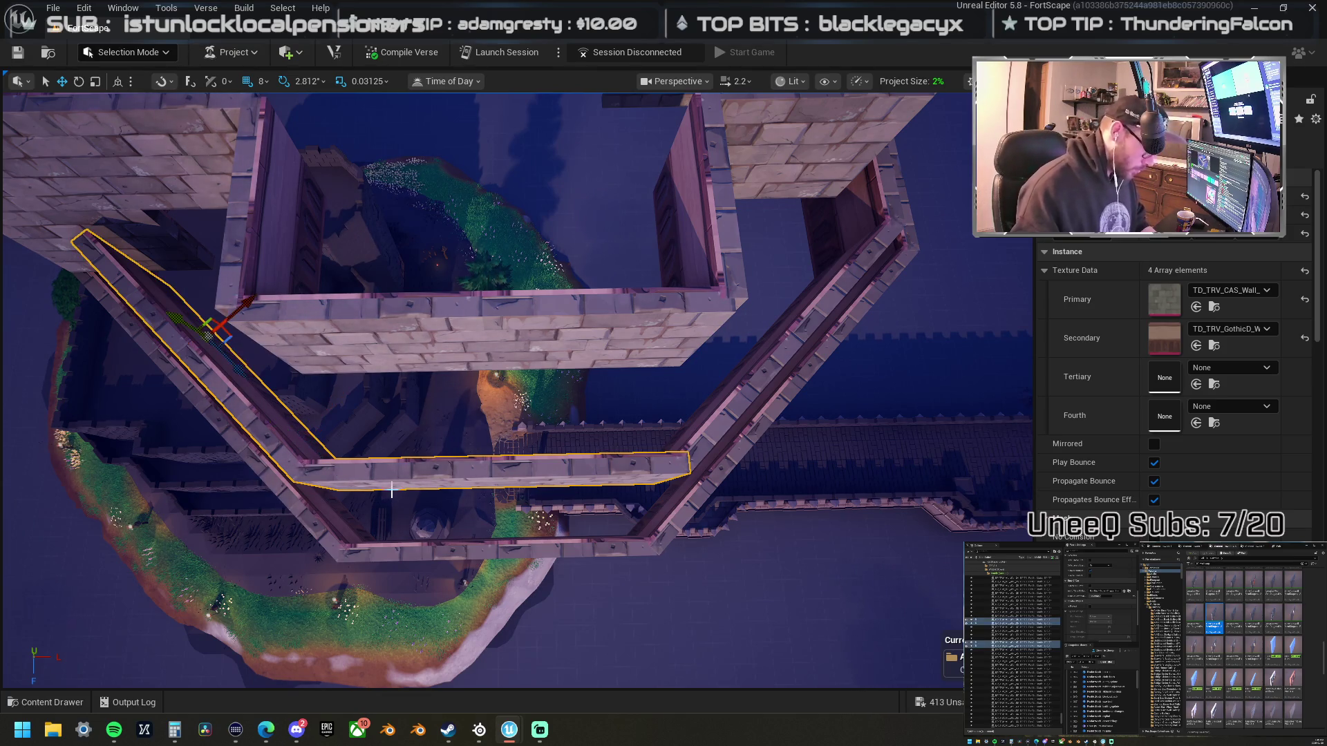
pyautogui.click(375, 470)
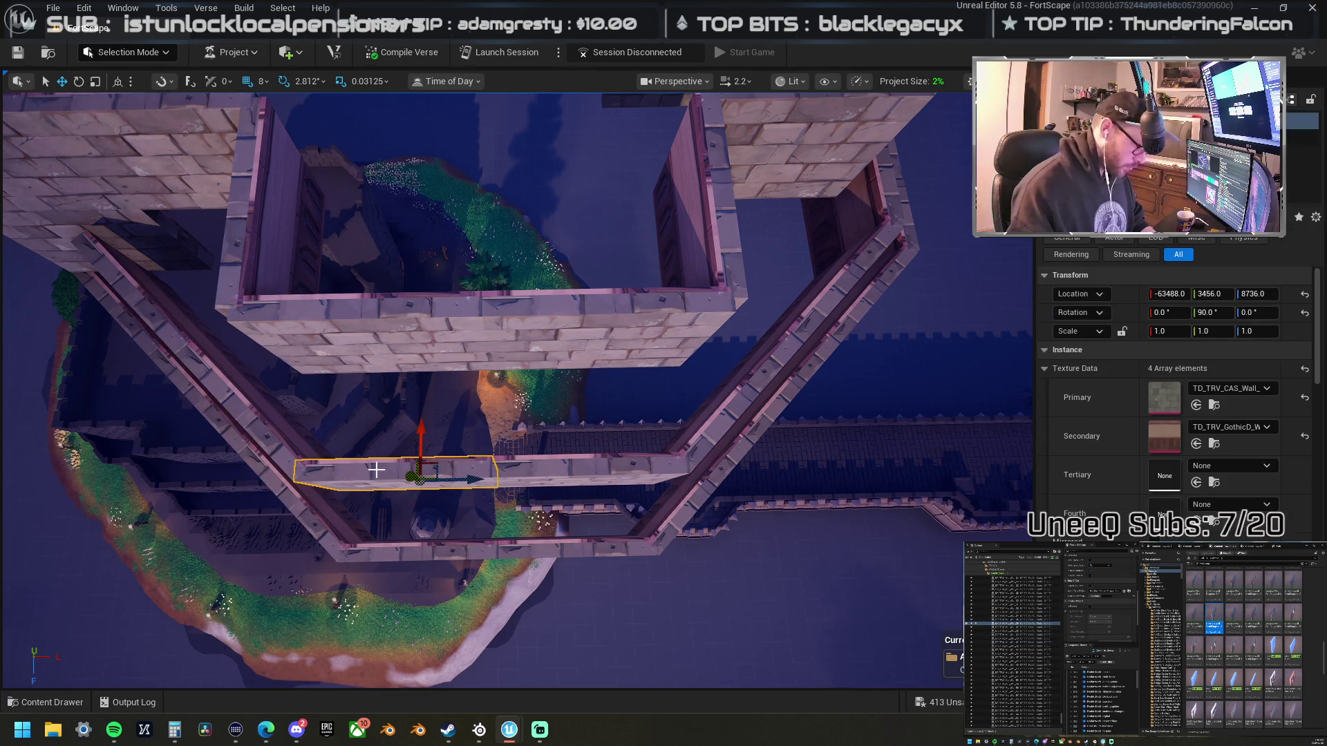
pyautogui.keyDown('ctrl'); pyautogui.click(167, 311); pyautogui.keyUp('ctrl')
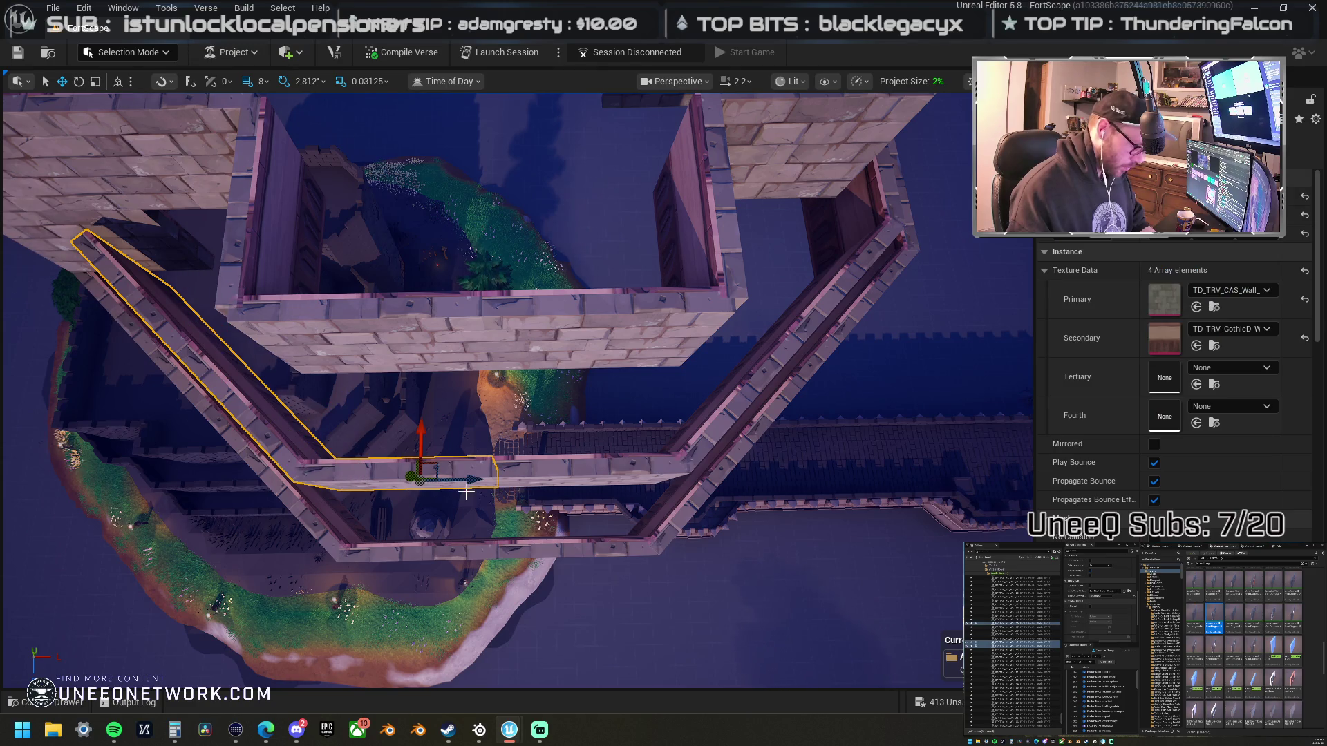
pyautogui.moveTo(470, 480); pyautogui.dragTo(517, 481)
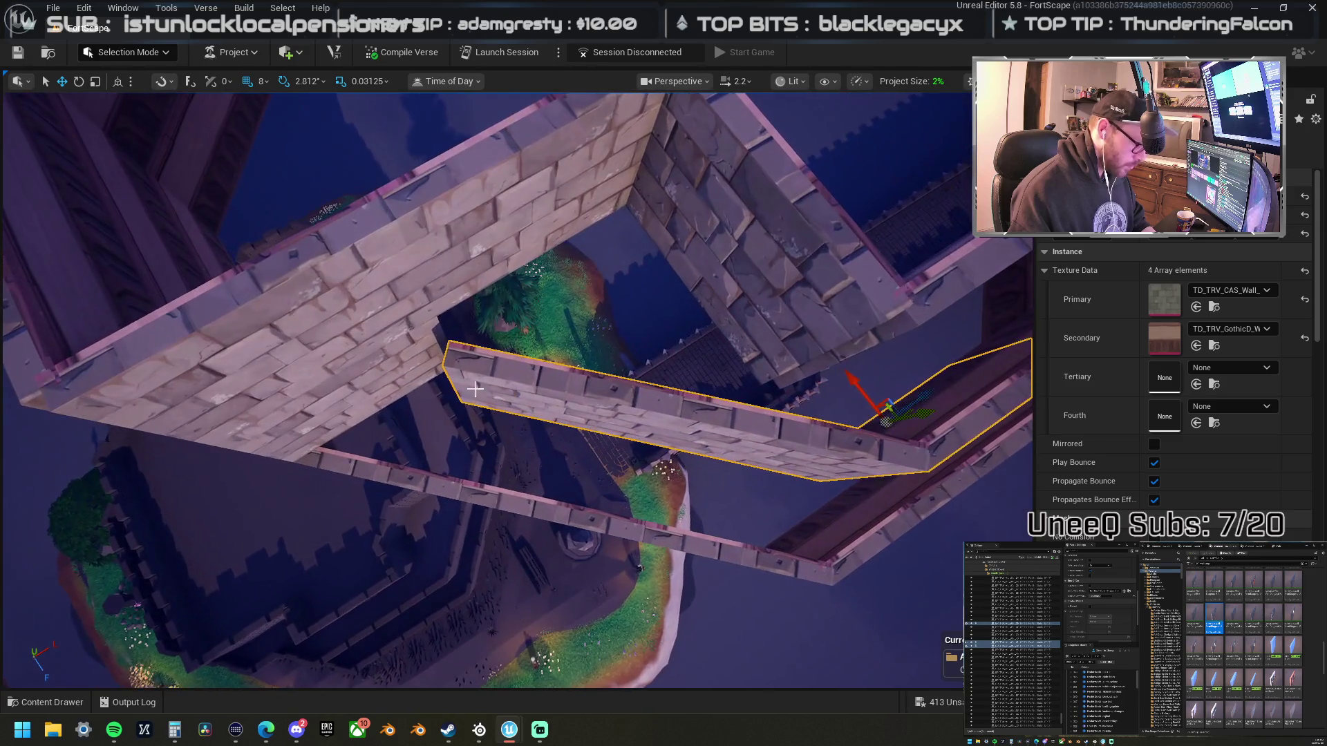
pyautogui.click(488, 372)
pyautogui.moveTo(488, 371)
pyautogui.mouseDown()
pyautogui.moveTo(557, 421)
pyautogui.moveTo(682, 384)
pyautogui.moveTo(642, 365)
pyautogui.mouseUp()
# - Set the wall piece's Y scale to 1.01 and nudge it into the corner
pyautogui.click(1210, 331)
pyautogui.write('1.01')
pyautogui.press('Return')
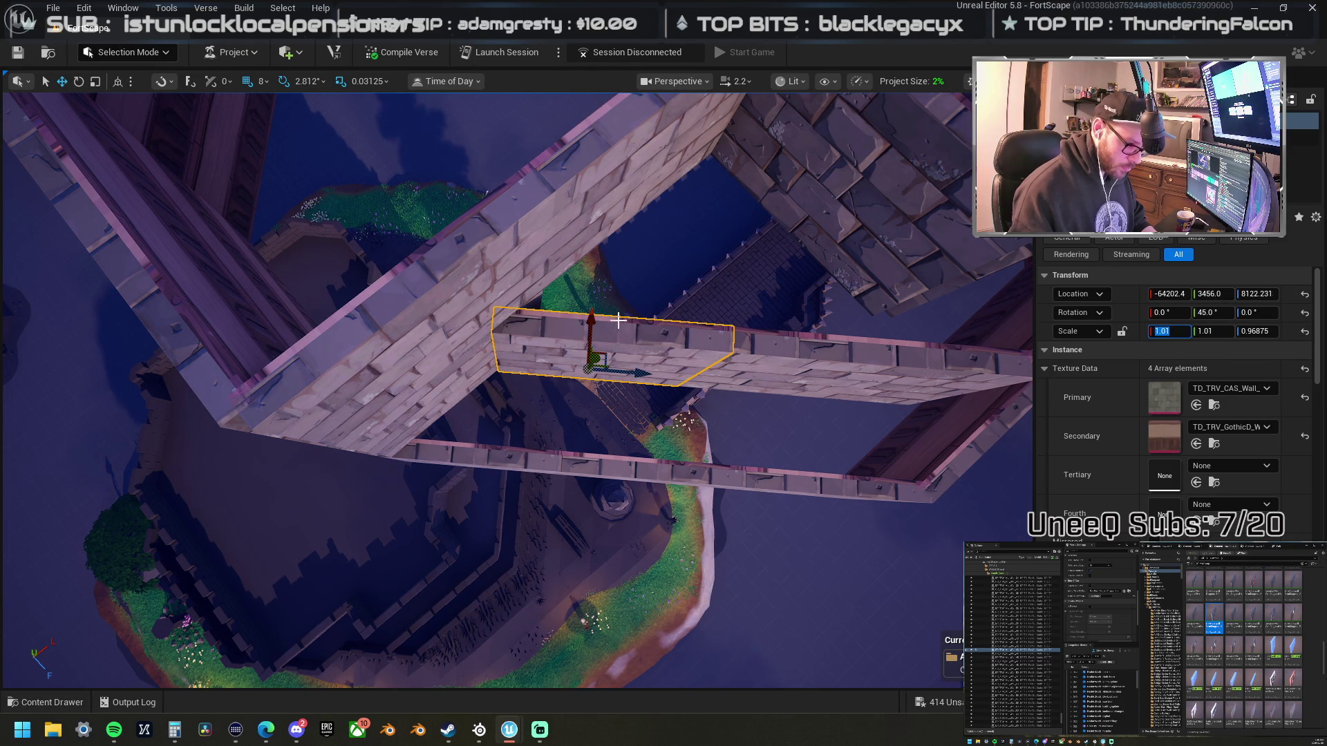
pyautogui.moveTo(603, 321); pyautogui.dragTo(603, 242)
pyautogui.moveTo(343, 332); pyautogui.dragTo(364, 338)
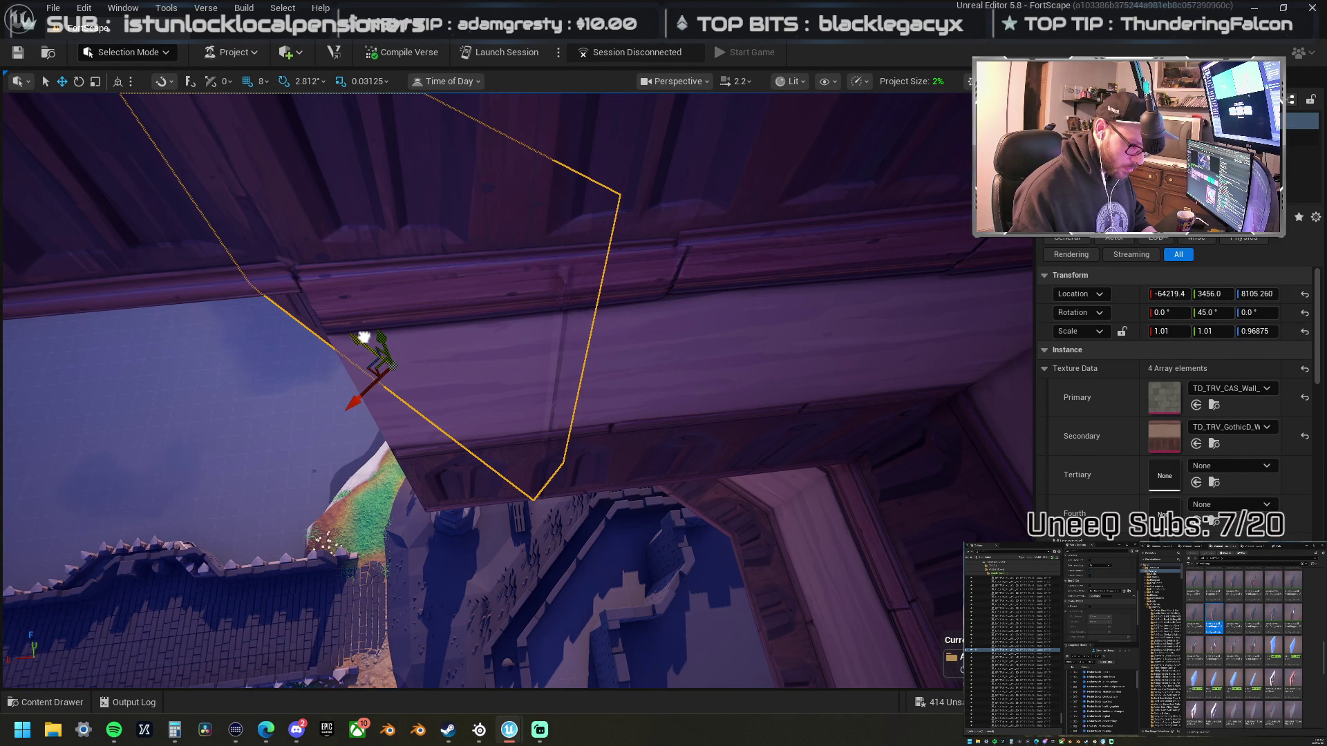
# - Frame another ledge wall piece and shrink its height slightly
pyautogui.click(425, 354)
pyautogui.press('f')
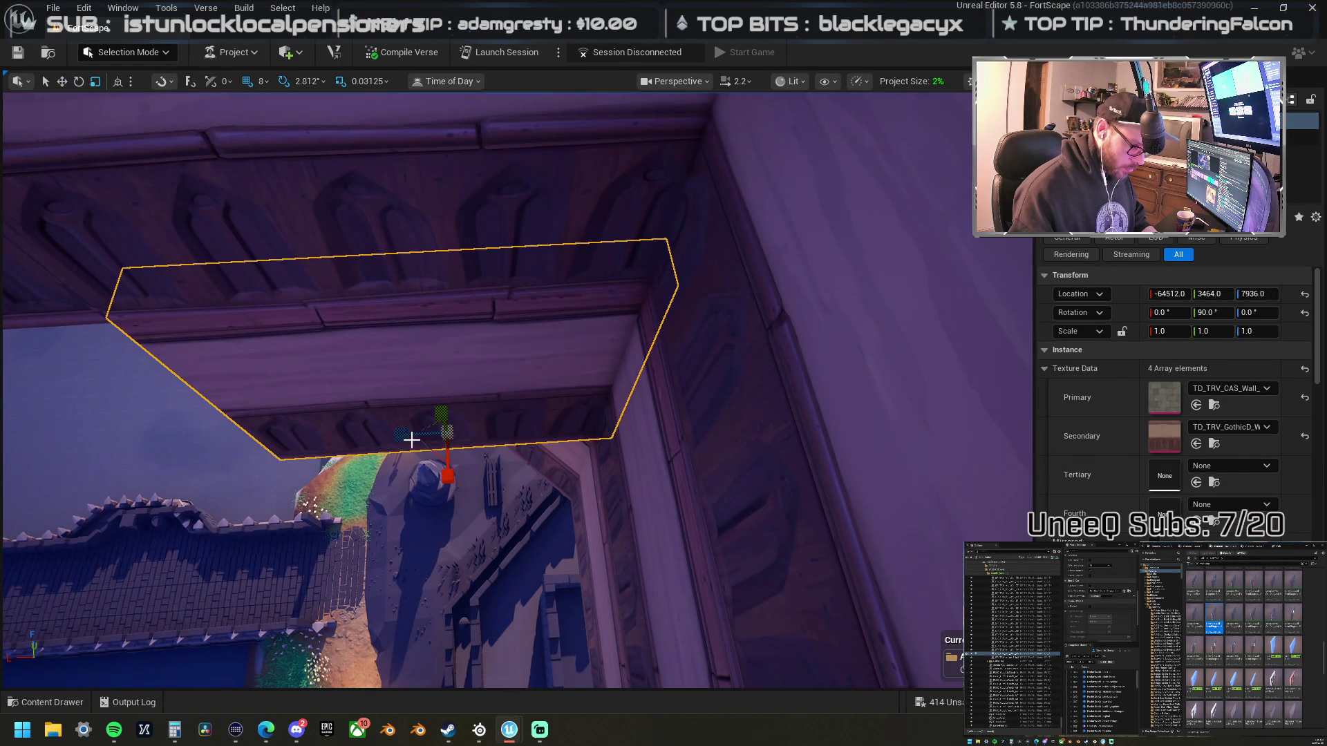
pyautogui.moveTo(412, 439)
pyautogui.mouseDown()
pyautogui.moveTo(400, 434)
pyautogui.moveTo(438, 438)
pyautogui.moveTo(373, 346)
pyautogui.moveTo(683, 360)
pyautogui.moveTo(656, 361)
pyautogui.moveTo(615, 414)
pyautogui.moveTo(661, 385)
pyautogui.mouseUp()
pyautogui.moveTo(552, 416); pyautogui.dragTo(545, 414)
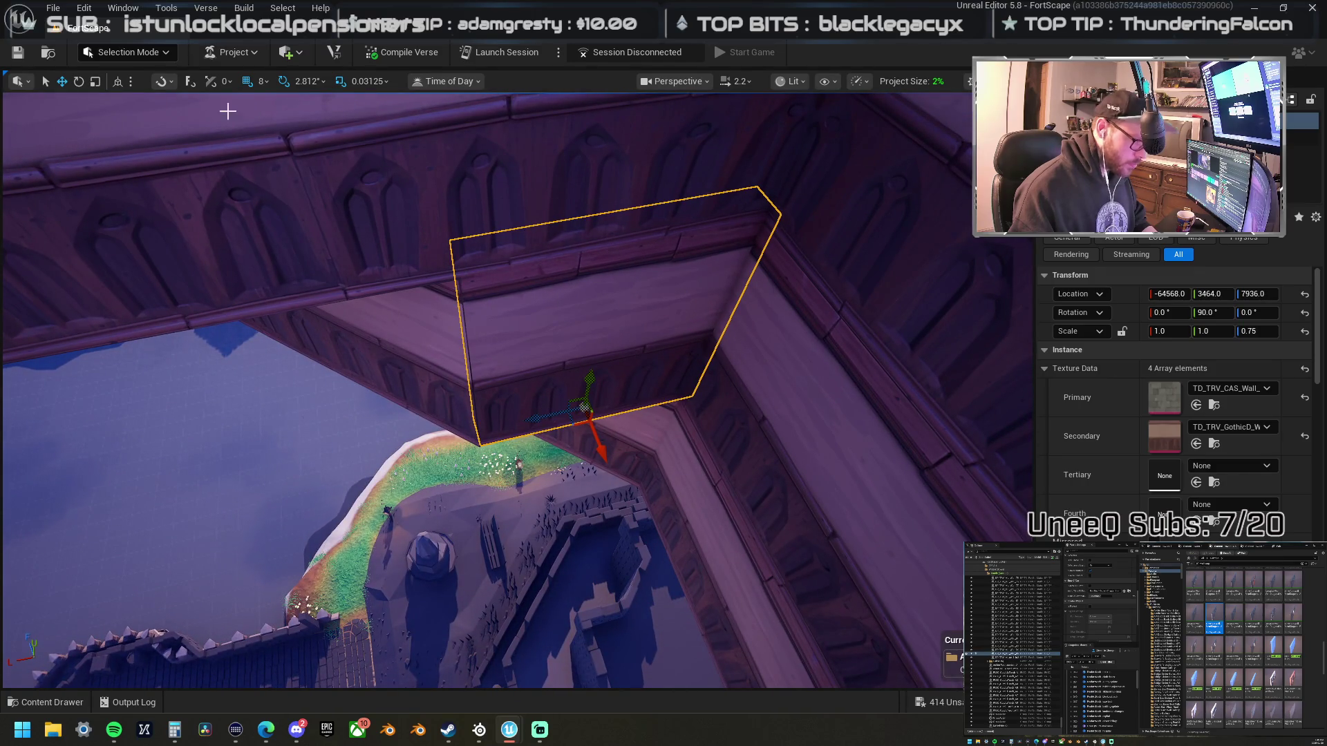
# - Set grid snapping to 4 units and fine-tune the piece's position and height
pyautogui.click(252, 86)
pyautogui.click(277, 168)
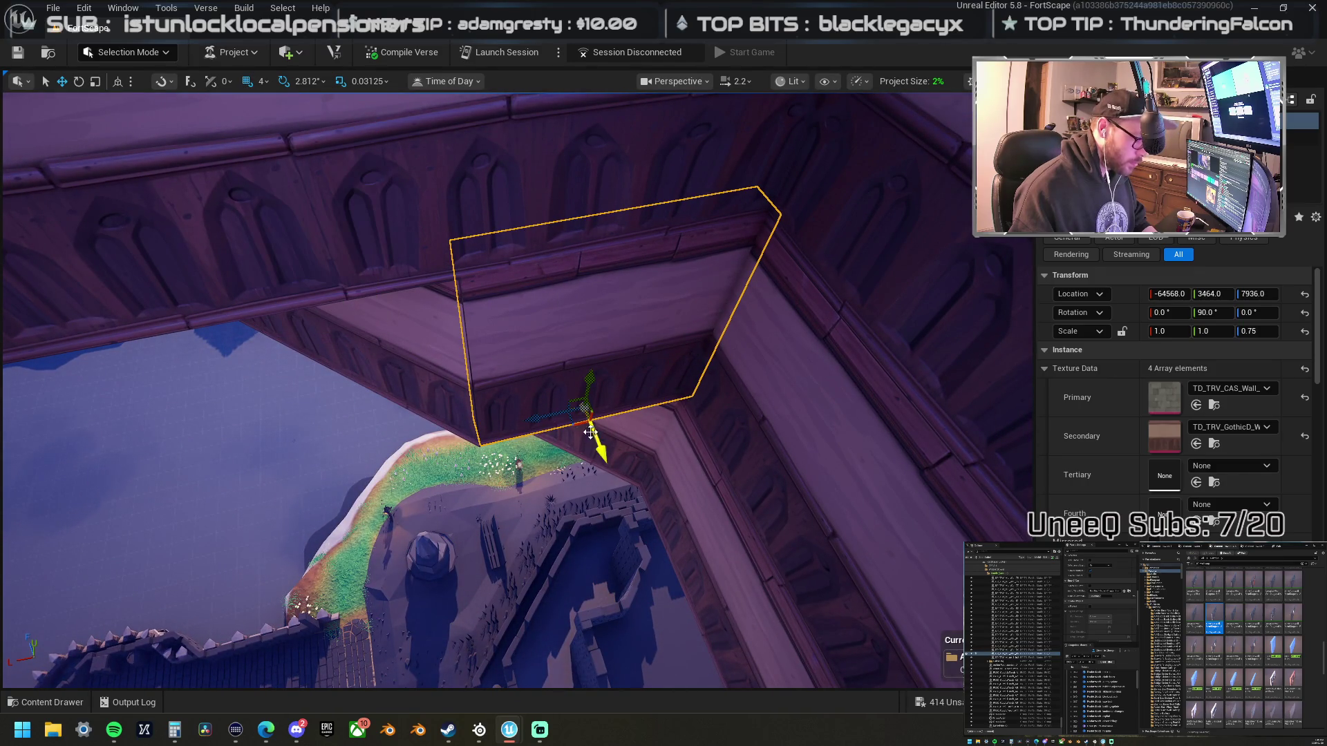
pyautogui.moveTo(541, 418); pyautogui.dragTo(538, 419)
pyautogui.scroll(5, 614, 382)
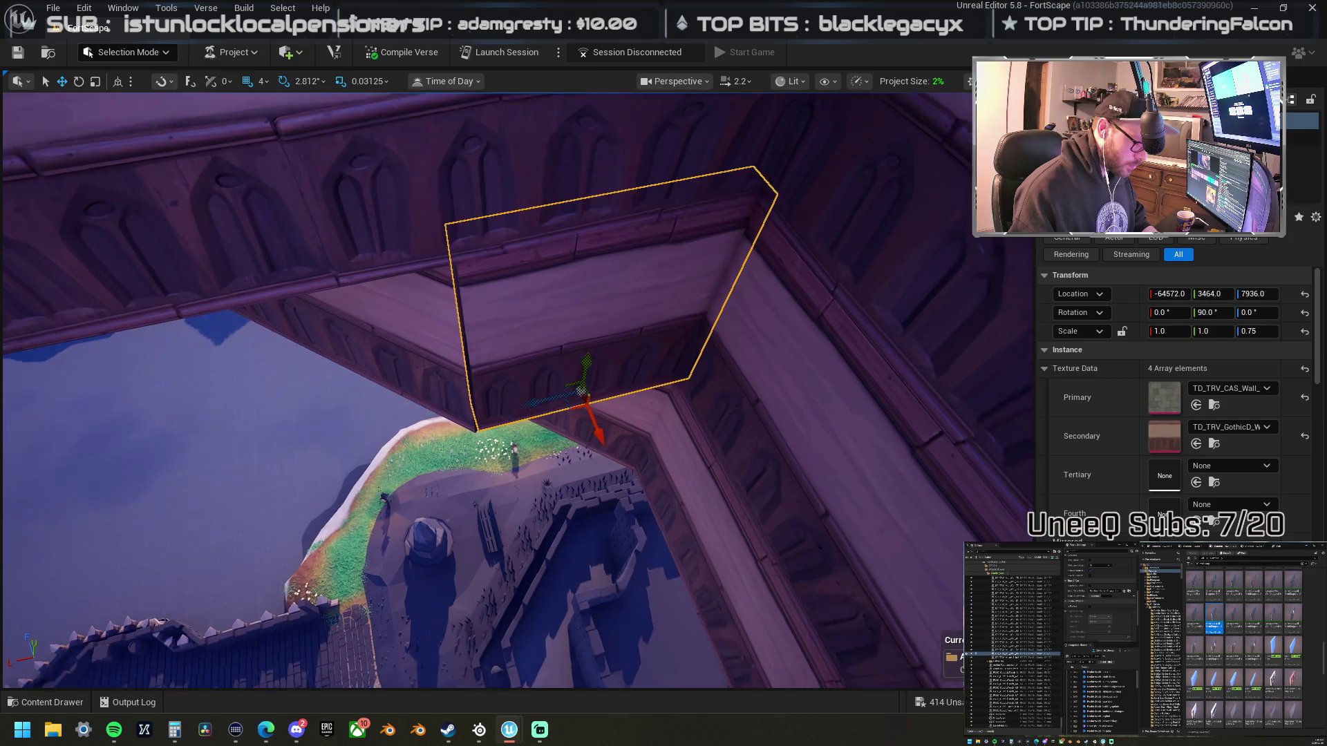
pyautogui.moveTo(603, 371); pyautogui.dragTo(600, 371)
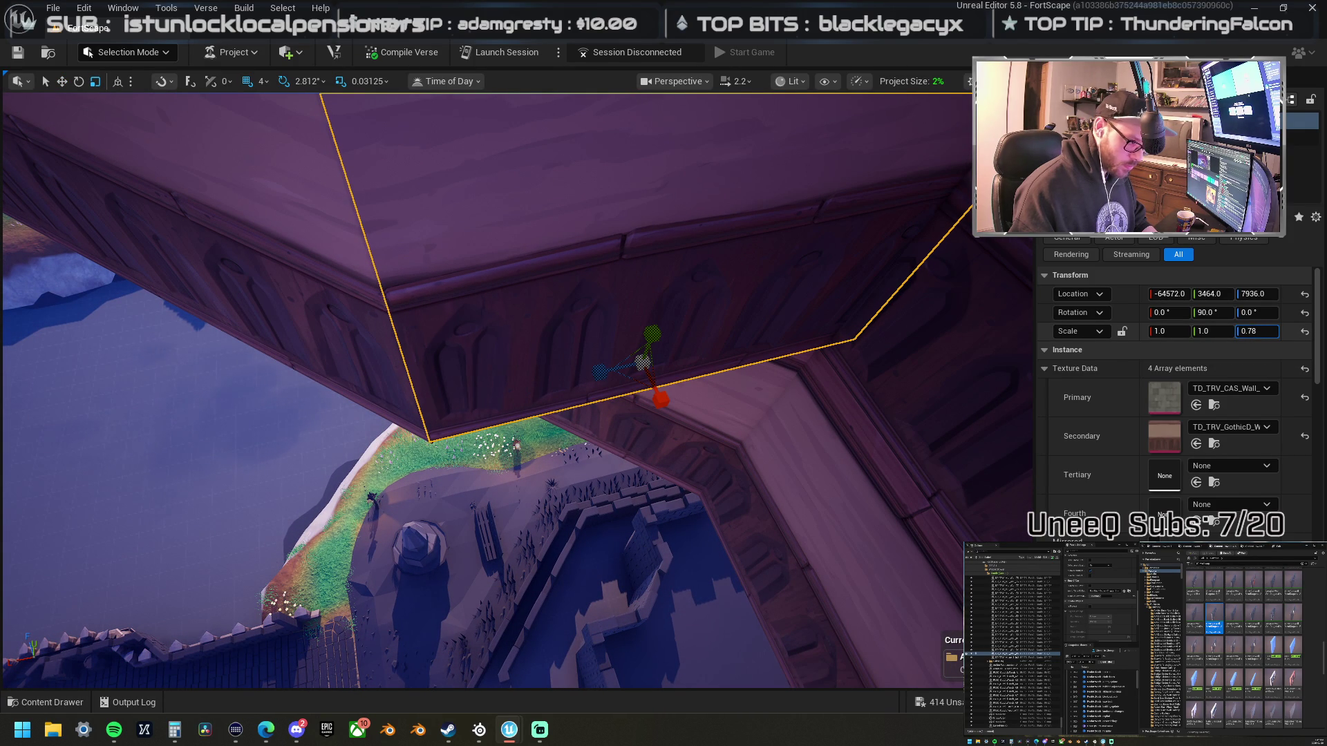
# - Orbit around the walls and pick out a different wall piece
pyautogui.moveTo(902, 268); pyautogui.dragTo(902, 235)
pyautogui.scroll(6, 517, 390)
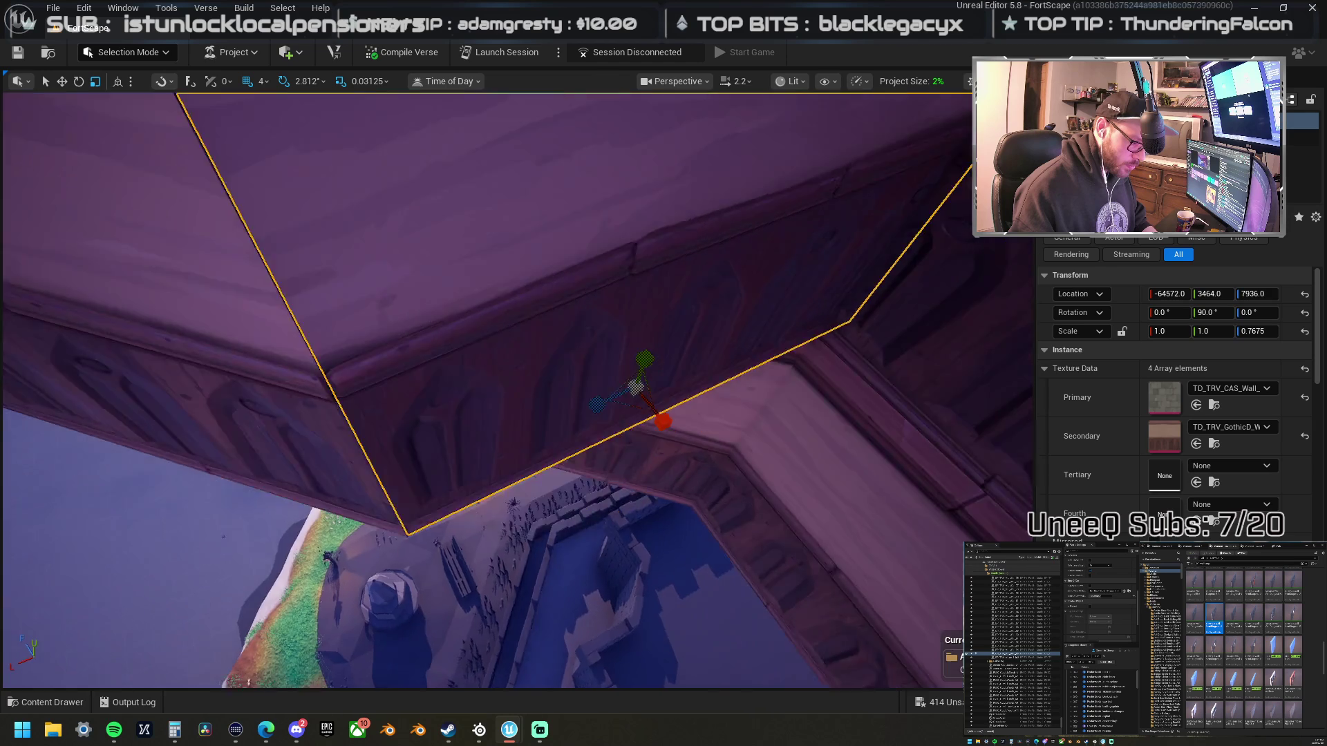
pyautogui.moveTo(517, 390); pyautogui.dragTo(467, 362)
pyautogui.moveTo(753, 253); pyautogui.dragTo(772, 242)
pyautogui.moveTo(459, 340); pyautogui.dragTo(367, 371)
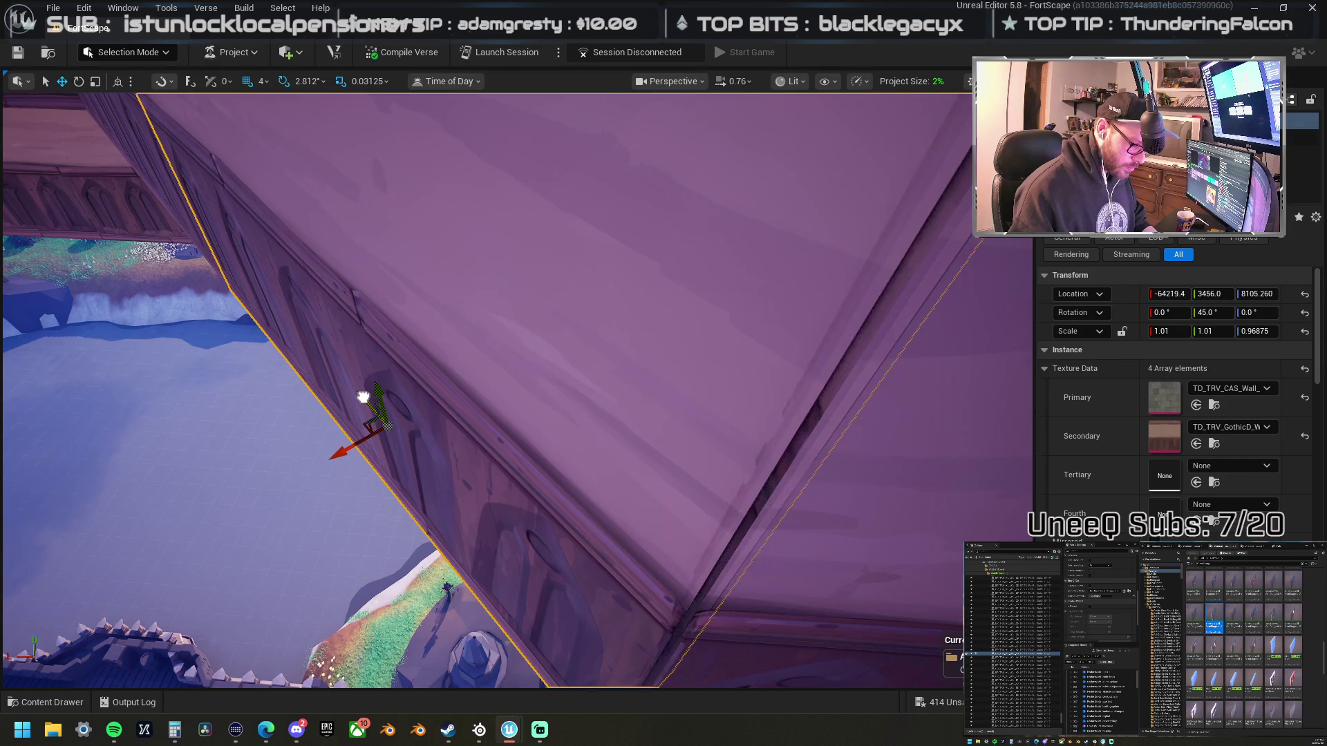
pyautogui.moveTo(363, 398); pyautogui.dragTo(462, 404)
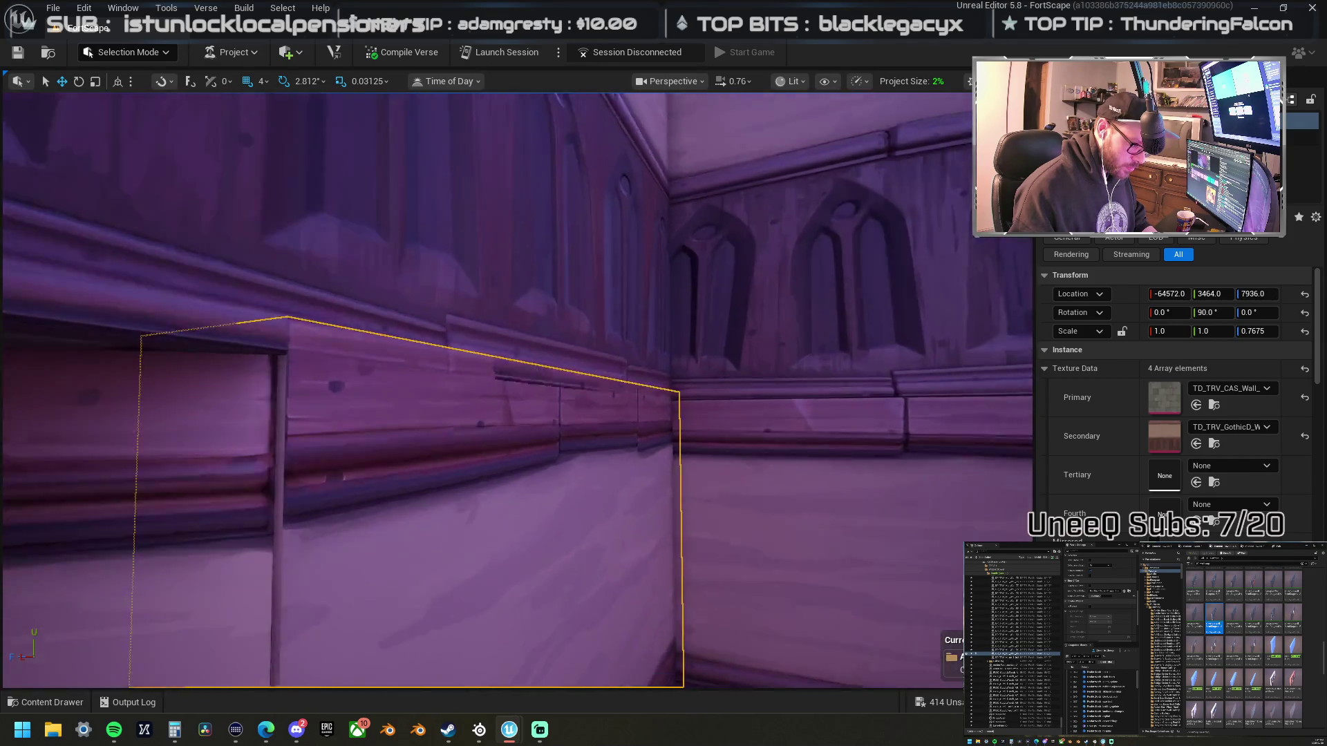
# - Select the inner wall piece at the tower's front walls and review the walls from above
pyautogui.click(511, 339)
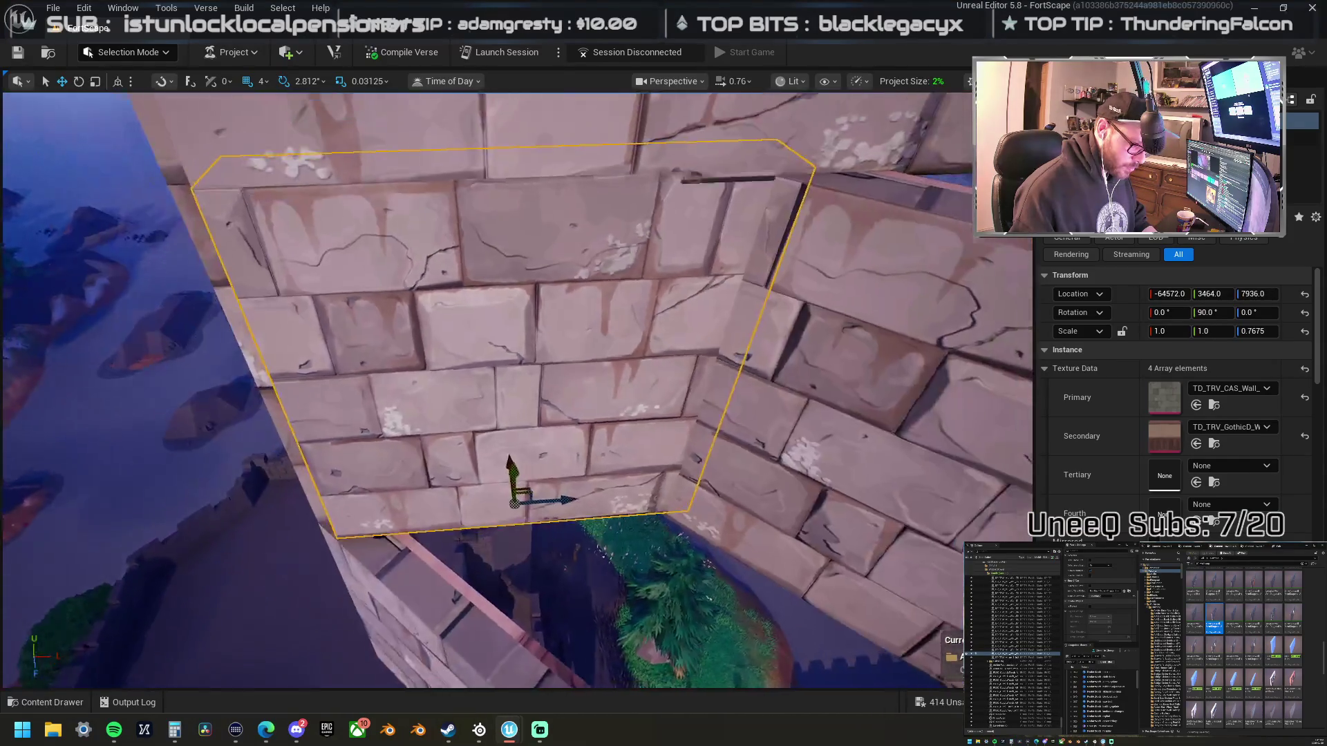
pyautogui.scroll(-10, 517, 390)
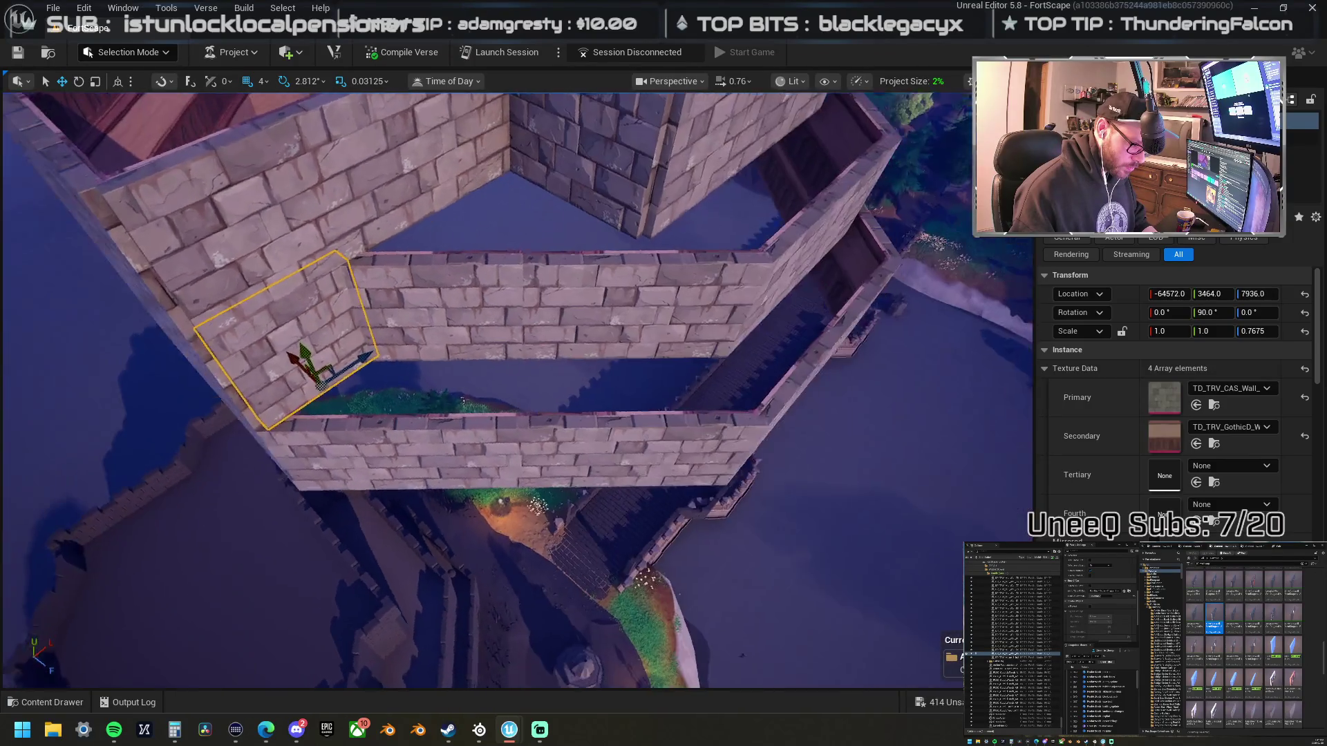
pyautogui.moveTo(516, 389); pyautogui.dragTo(666, 340)
pyautogui.moveTo(604, 373); pyautogui.dragTo(602, 373)
pyautogui.click(603, 373)
pyautogui.moveTo(503, 372); pyautogui.dragTo(504, 372)
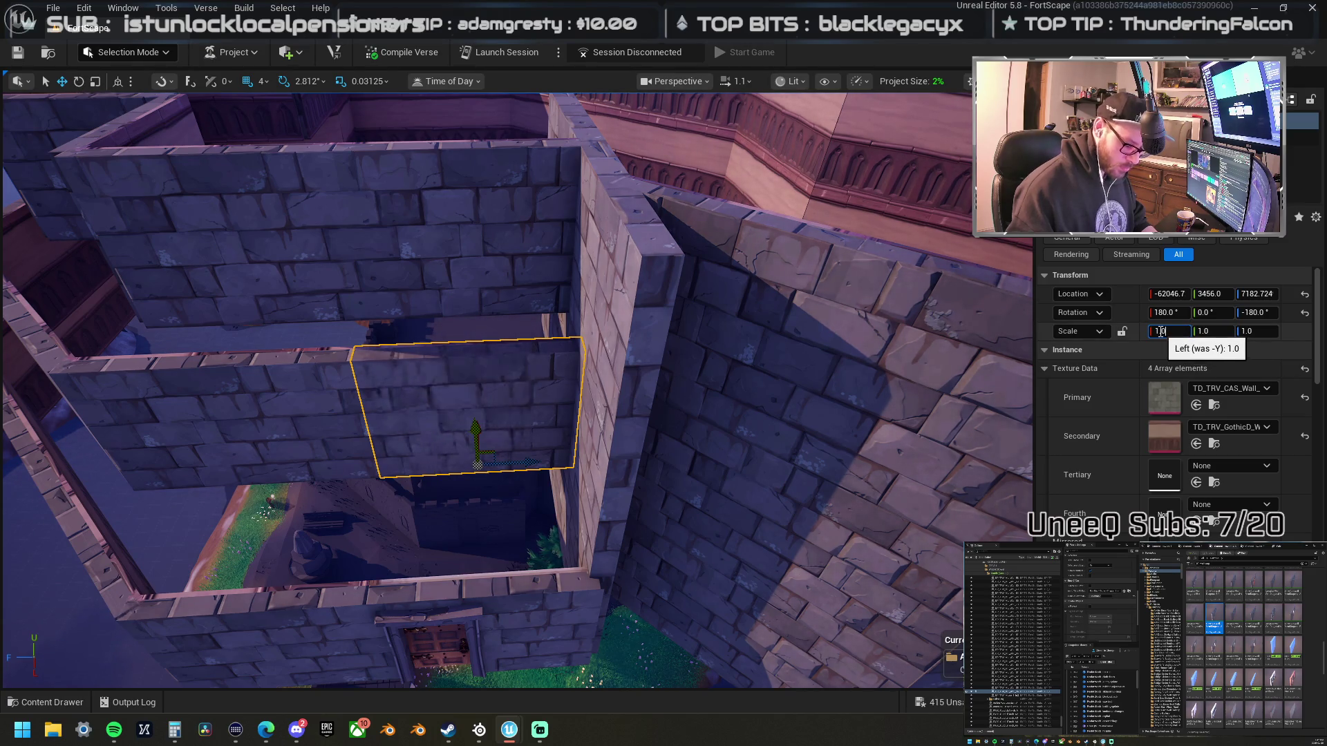
pyautogui.moveTo(501, 400); pyautogui.dragTo(829, 278)
# - Turn on surface snapping and orbit the view over the castle
pyautogui.moveTo(644, 469); pyautogui.dragTo(645, 468)
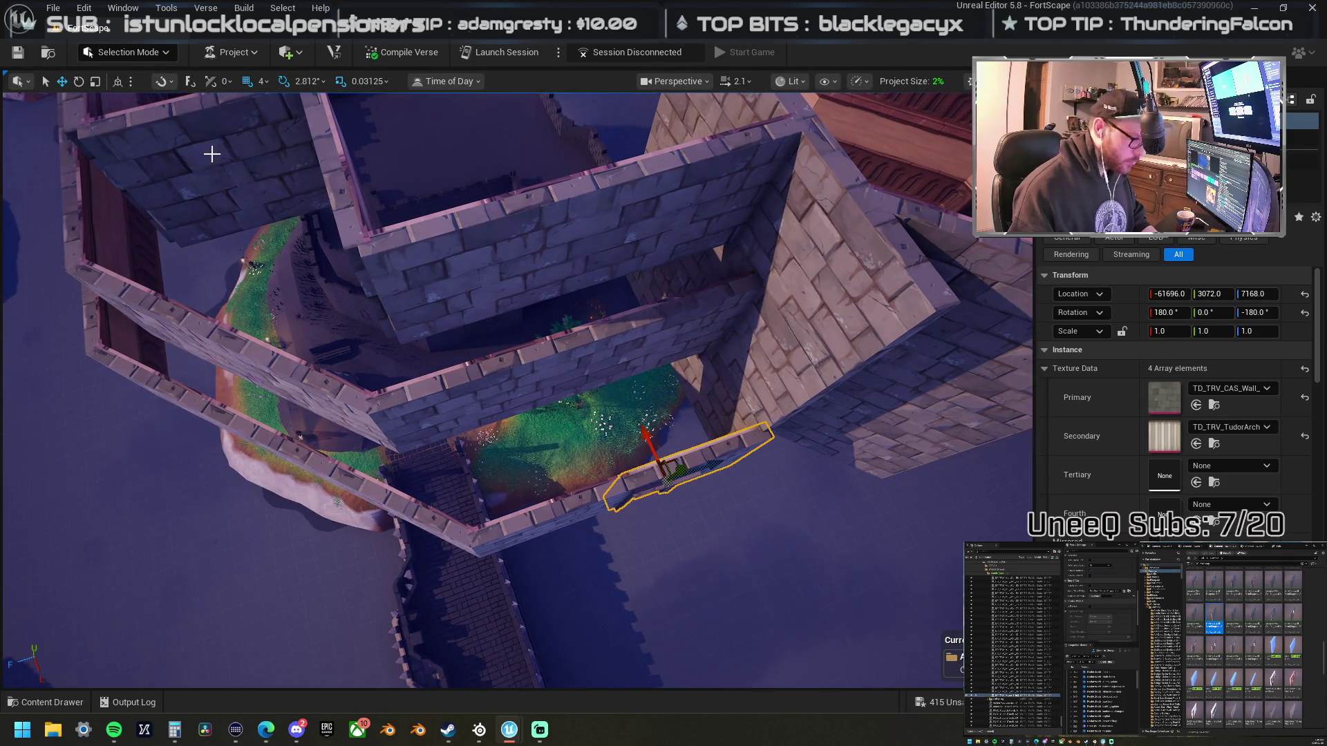
pyautogui.click(187, 82)
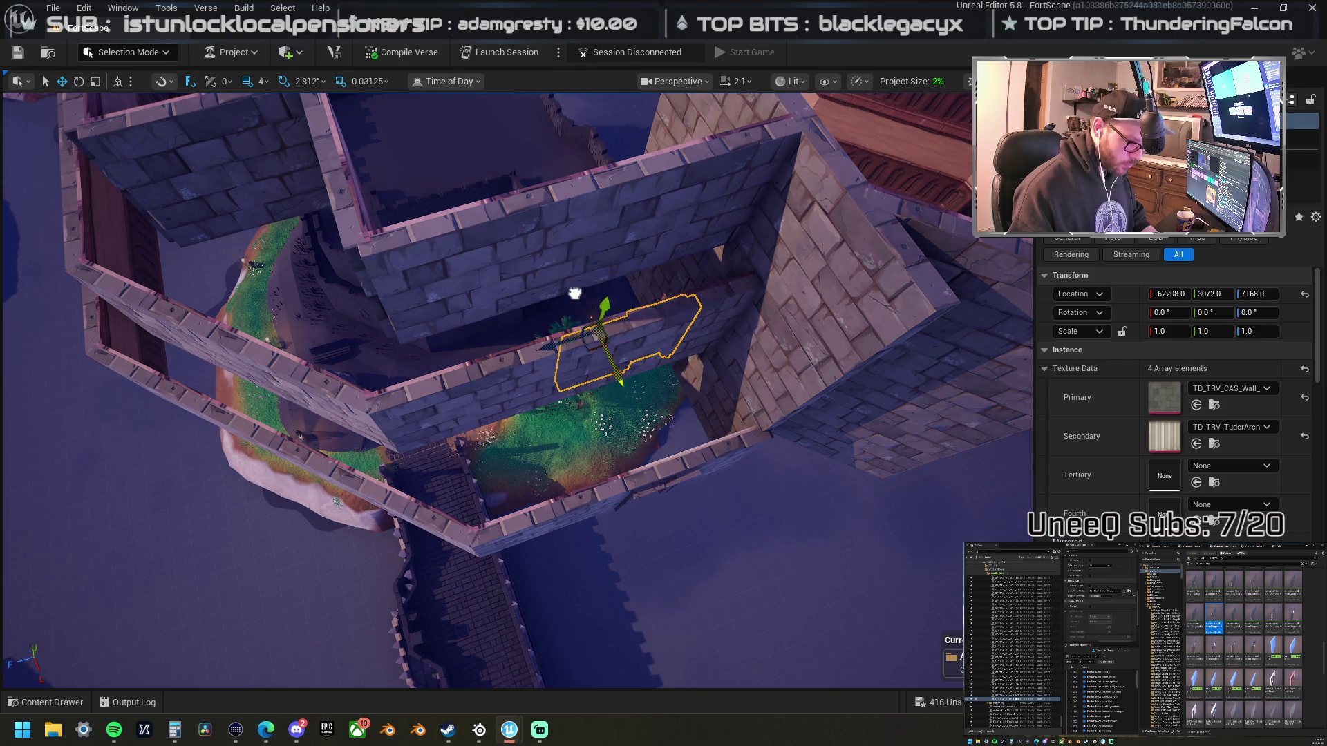
pyautogui.moveTo(605, 257); pyautogui.dragTo(520, 272)
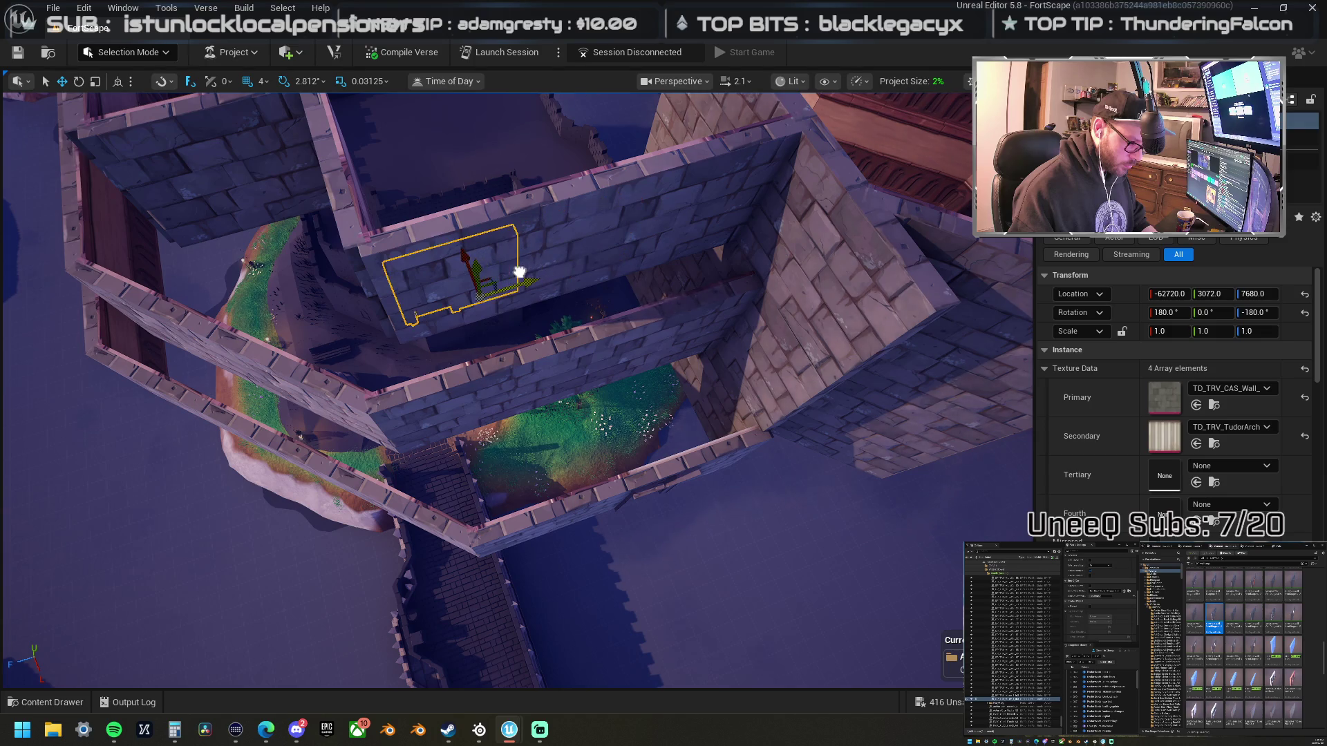
pyautogui.moveTo(540, 318); pyautogui.dragTo(501, 333)
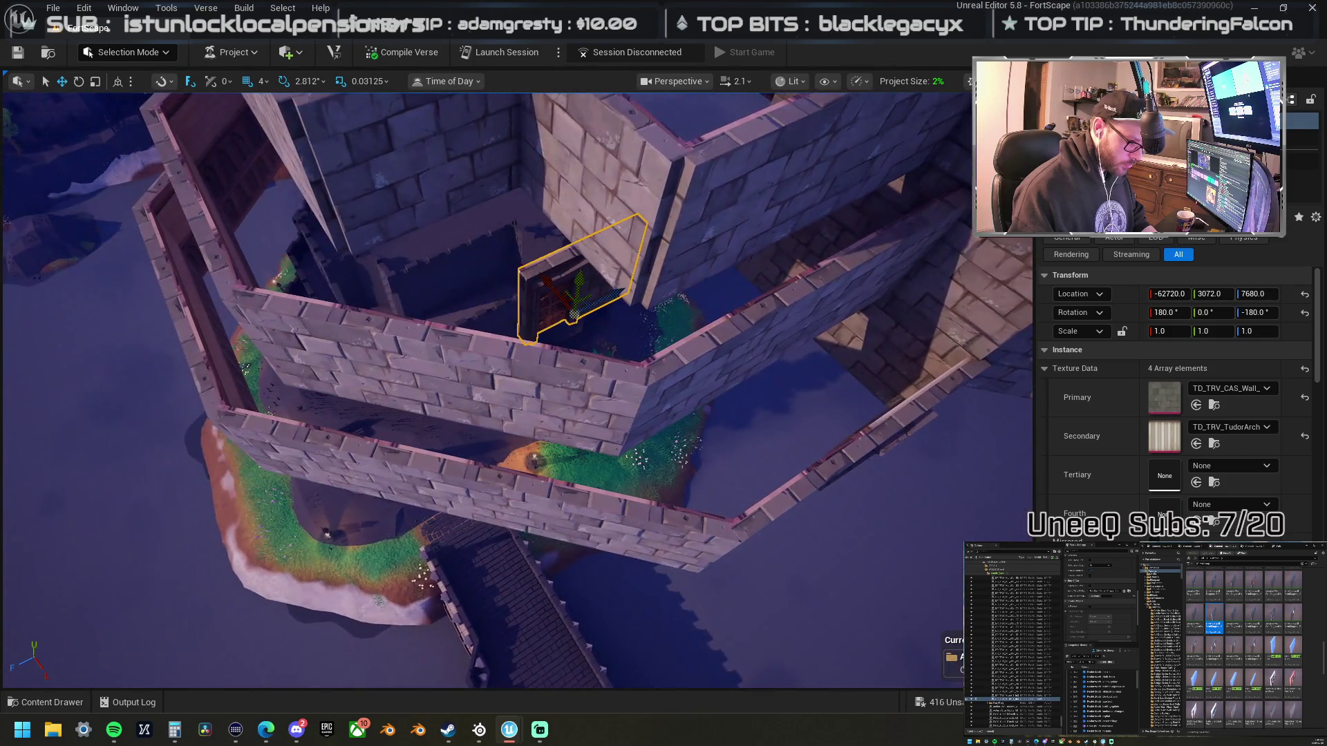
# - Move the gothic-trimmed wall piece down onto the lower wall line, undoing a misplaced move
pyautogui.click(538, 385)
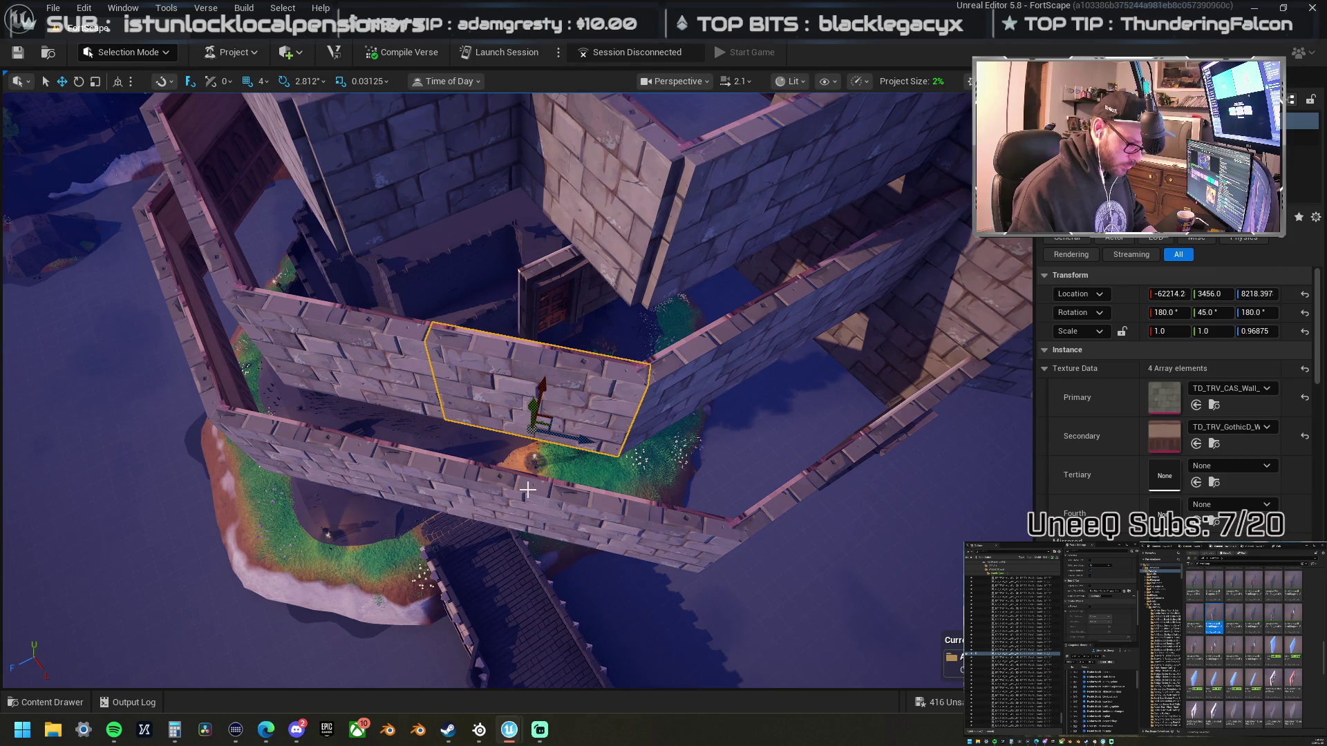
pyautogui.moveTo(584, 437); pyautogui.dragTo(531, 504)
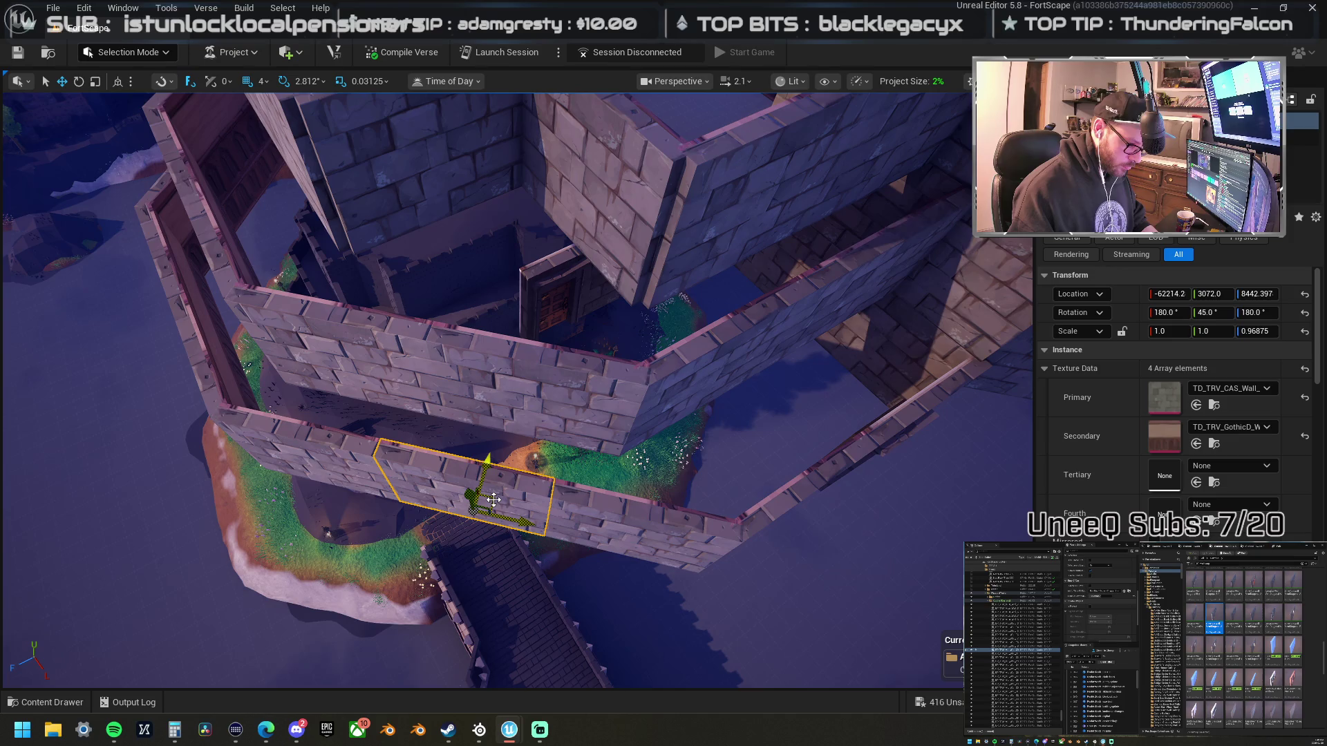
pyautogui.moveTo(494, 499)
pyautogui.mouseDown()
pyautogui.moveTo(509, 438)
pyautogui.moveTo(499, 425)
pyautogui.mouseUp()
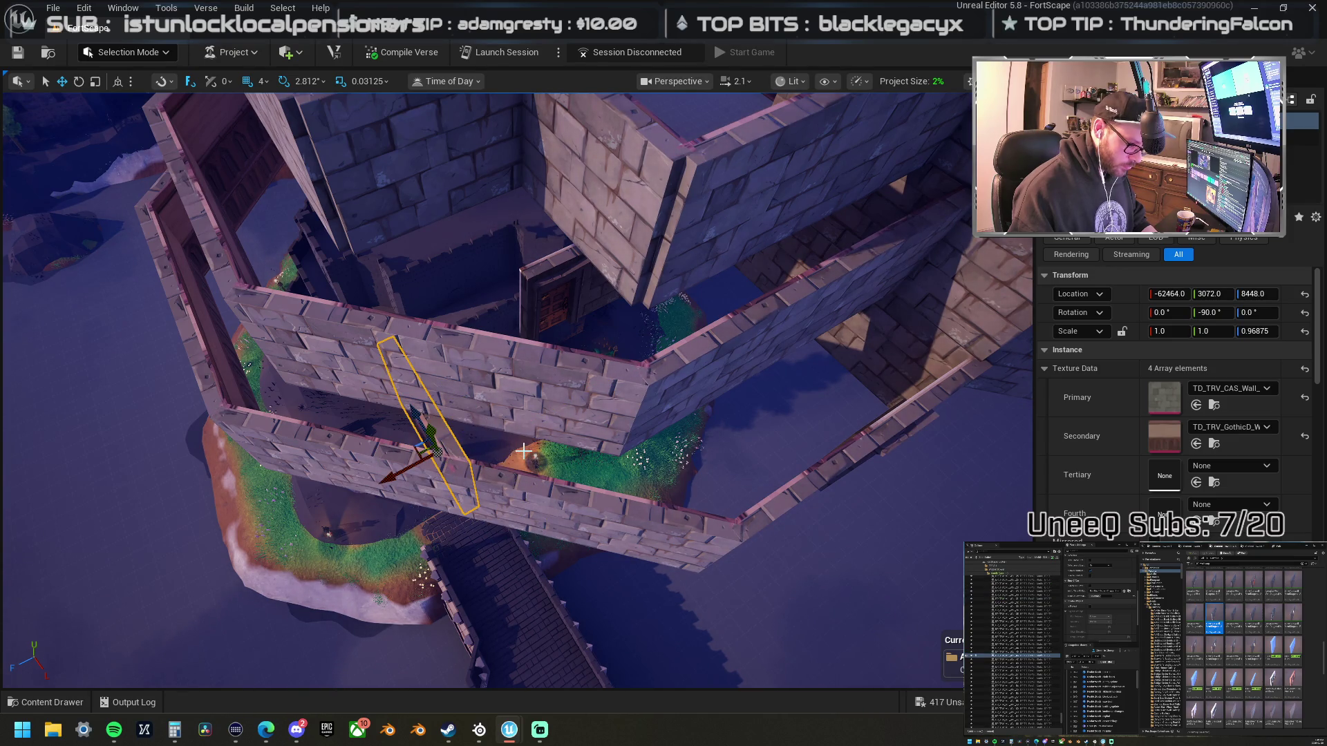
pyautogui.hotkey('ctrl', 'z')
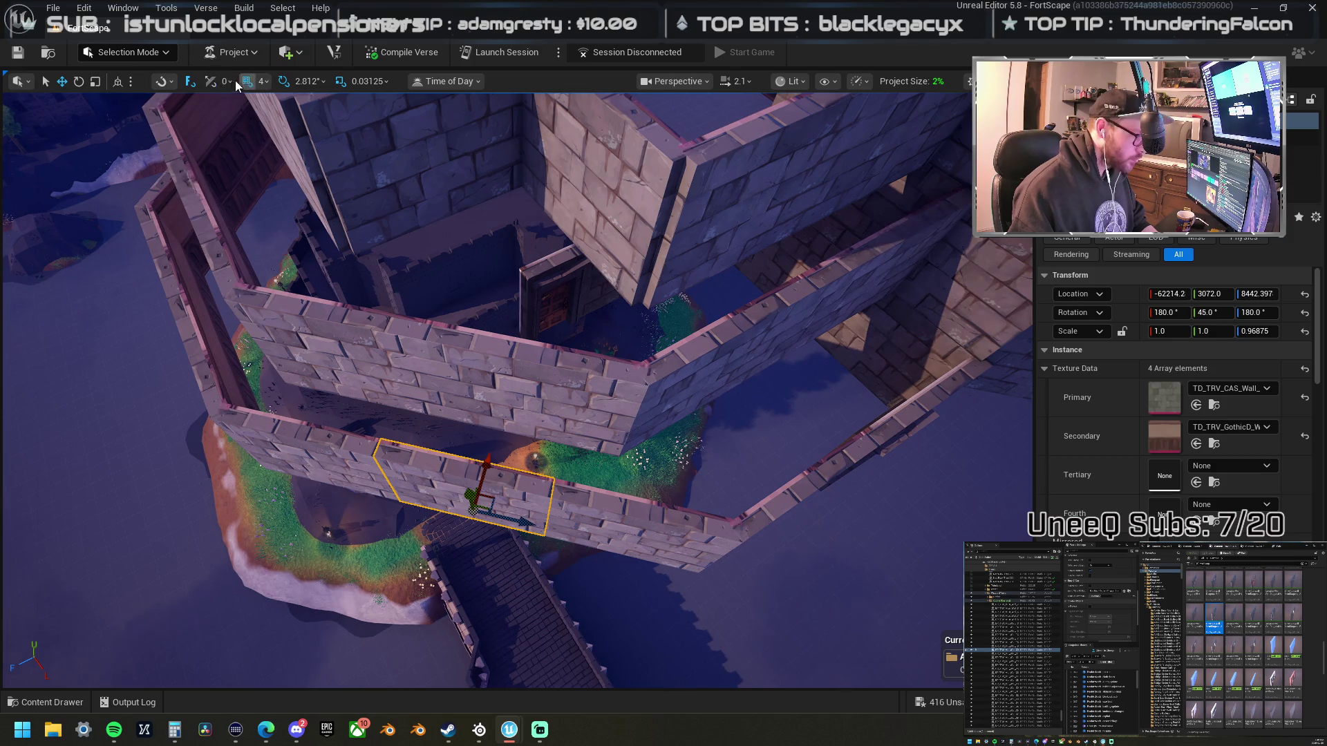
# - Rotate the wall piece to -45° and nudge it into line with its neighbours
pyautogui.moveTo(520, 572); pyautogui.dragTo(508, 584)
pyautogui.moveTo(555, 530)
pyautogui.mouseDown()
pyautogui.moveTo(495, 433)
pyautogui.moveTo(517, 394)
pyautogui.mouseUp()
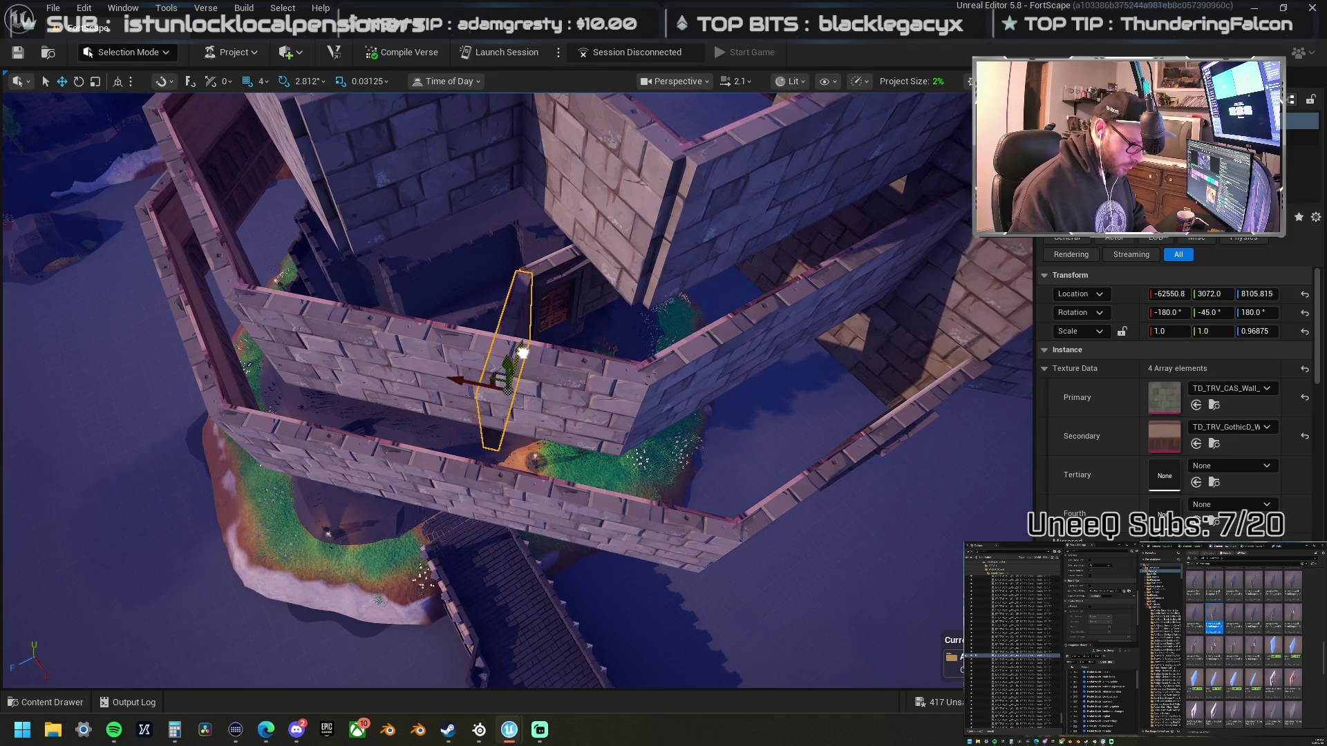
pyautogui.press('w')
pyautogui.press('w')
pyautogui.press('w')
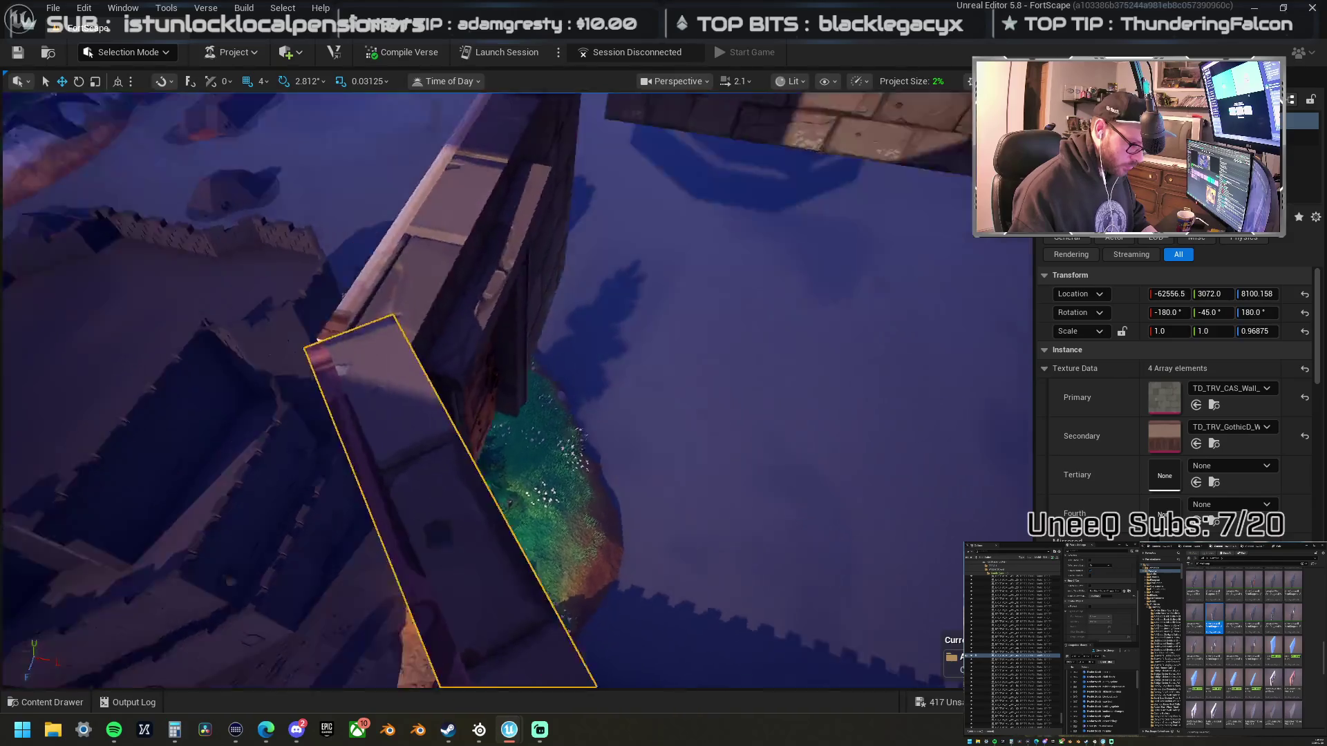
pyautogui.press('w')
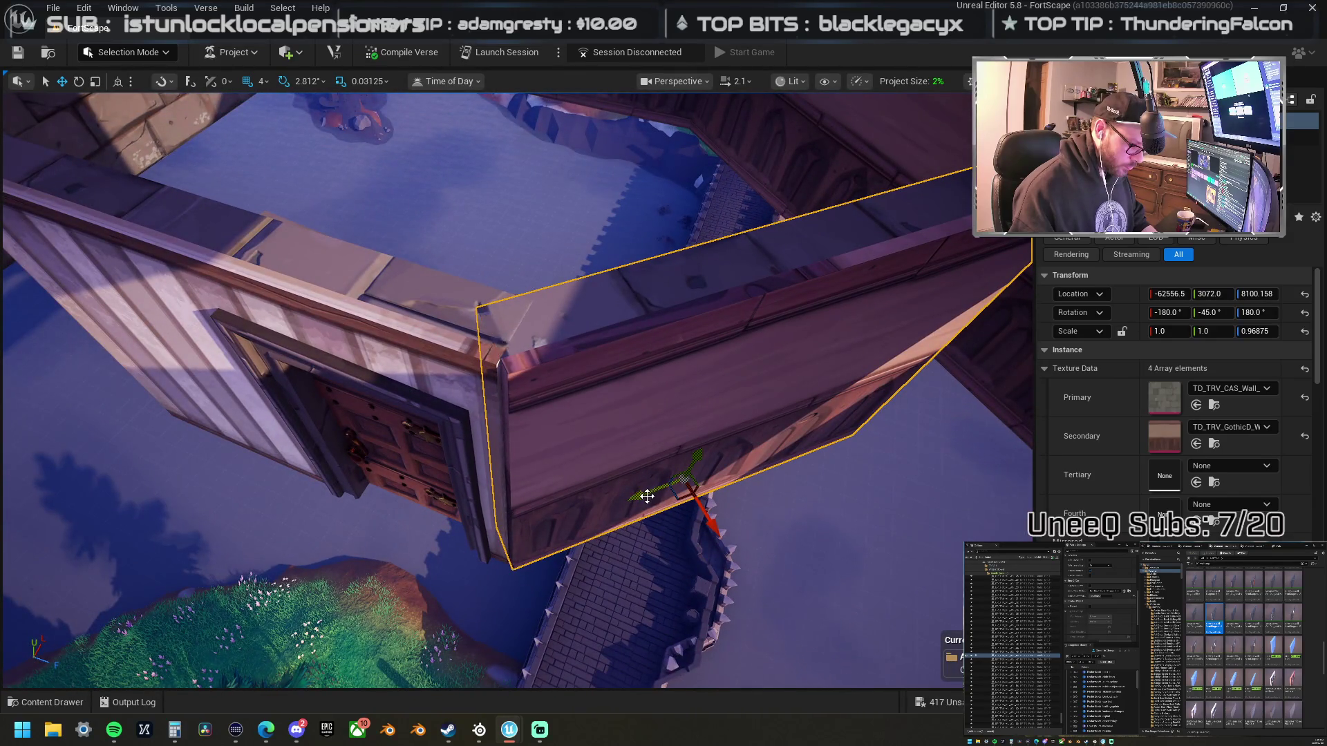
pyautogui.moveTo(638, 492); pyautogui.dragTo(633, 491)
pyautogui.moveTo(711, 532); pyautogui.dragTo(710, 529)
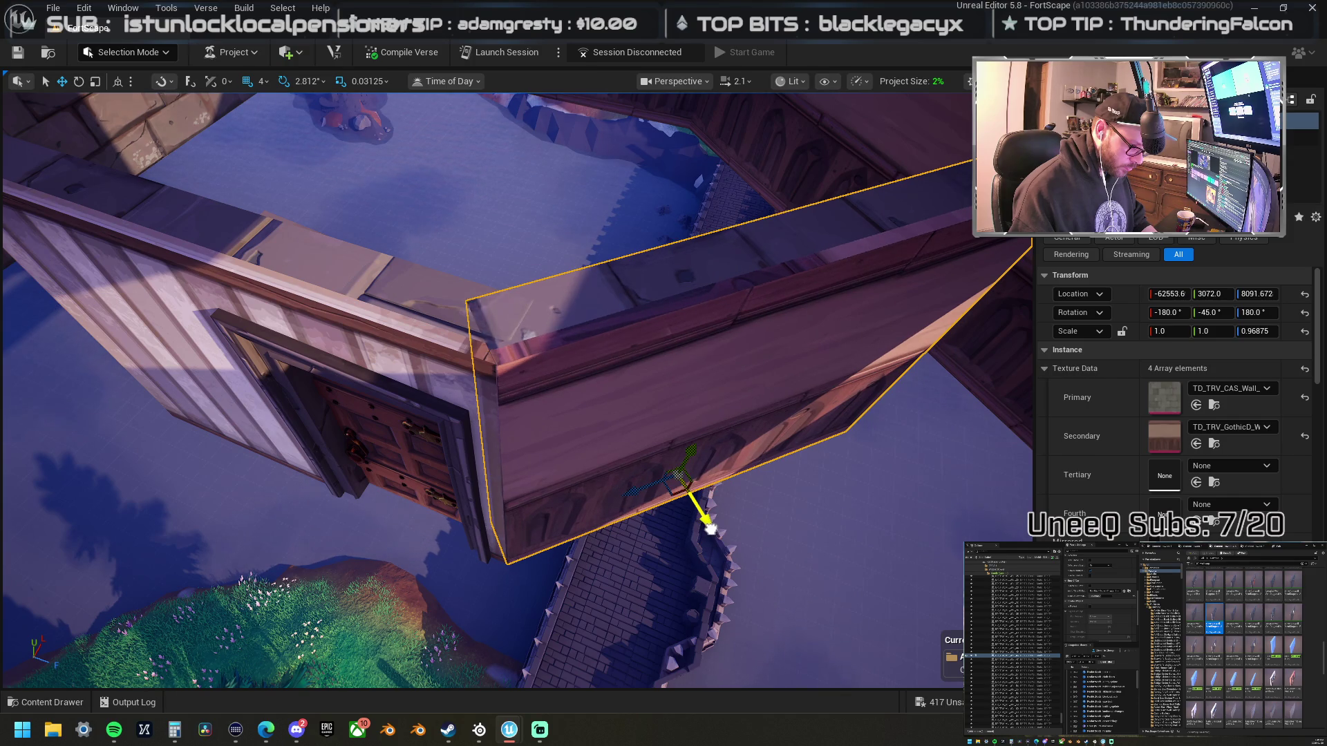
pyautogui.moveTo(676, 465); pyautogui.dragTo(676, 525)
pyautogui.moveTo(345, 466)
pyautogui.mouseDown()
pyautogui.moveTo(345, 498)
pyautogui.moveTo(344, 465)
pyautogui.moveTo(539, 520)
pyautogui.mouseUp()
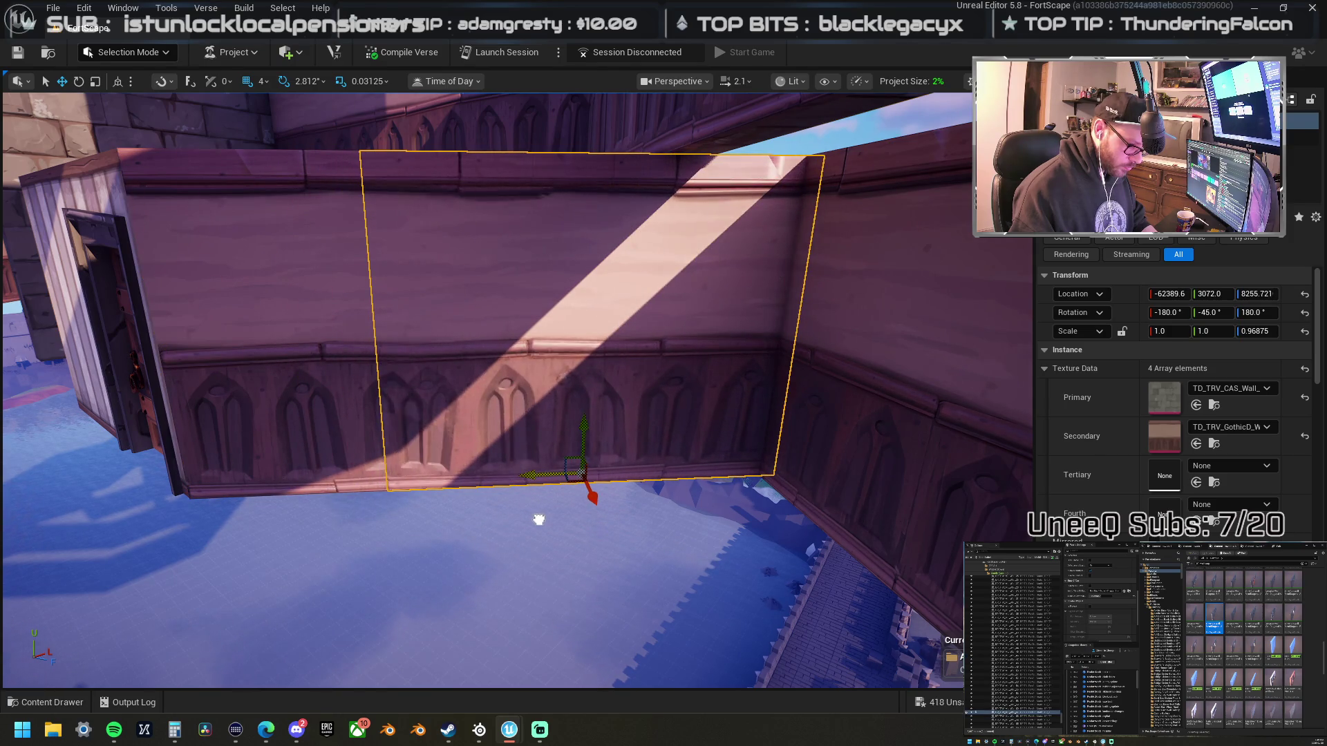
# - Give the wall piece the TD_TRV_CAS_Wall secondary texture and set Scale X to 1.01
pyautogui.click(1196, 444)
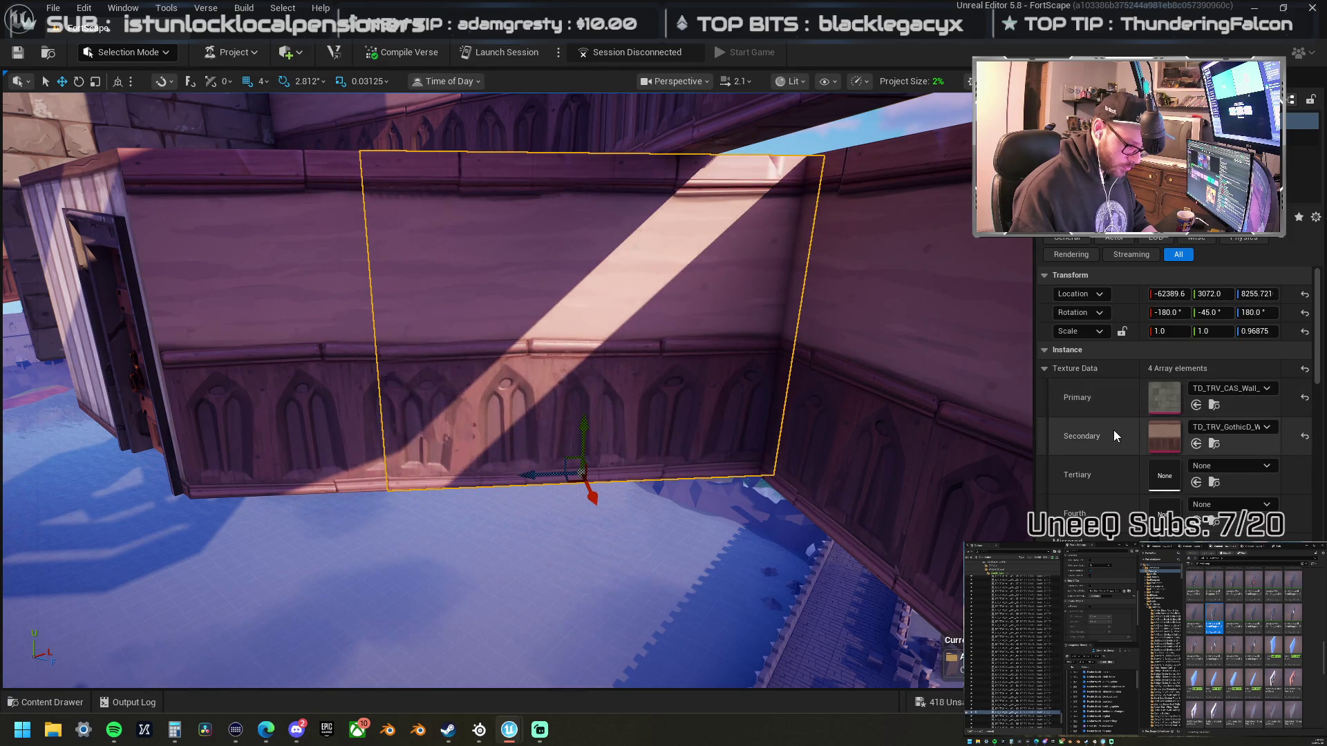
pyautogui.hotkey('ctrl', 'z')
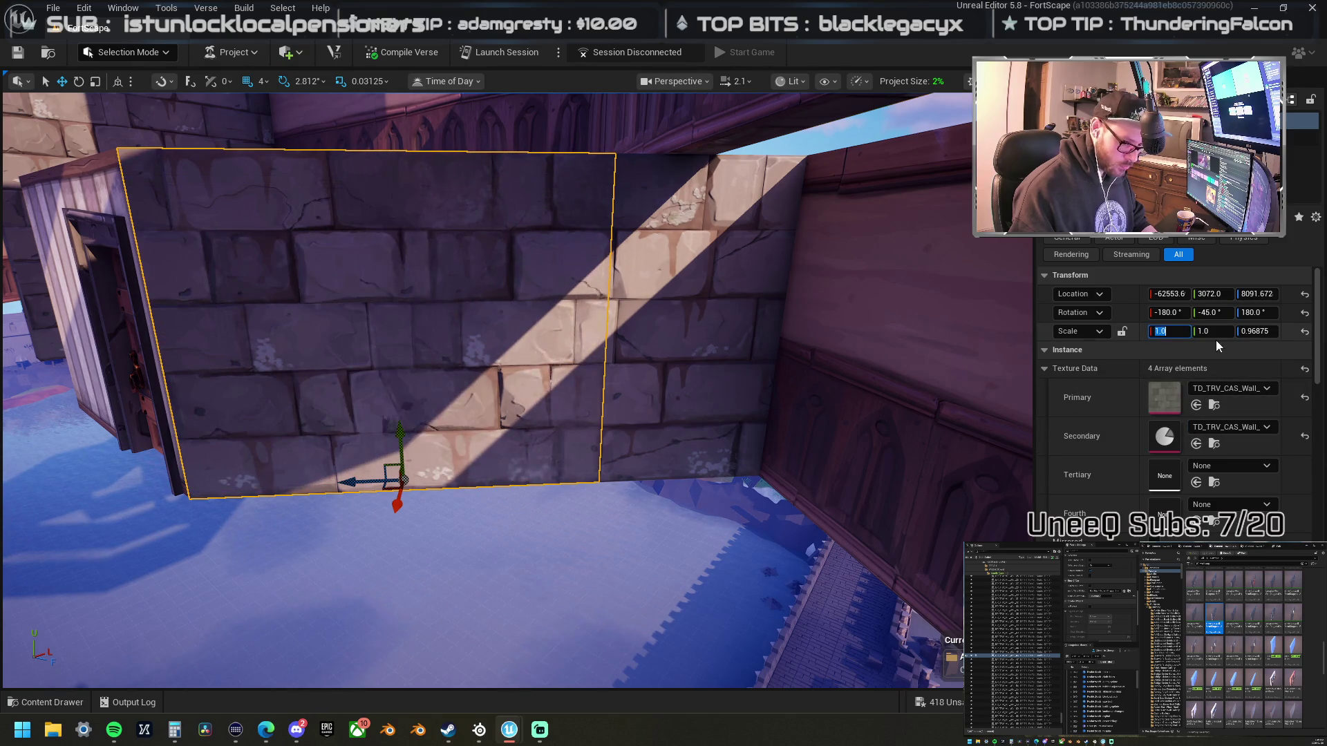
pyautogui.click(1175, 331)
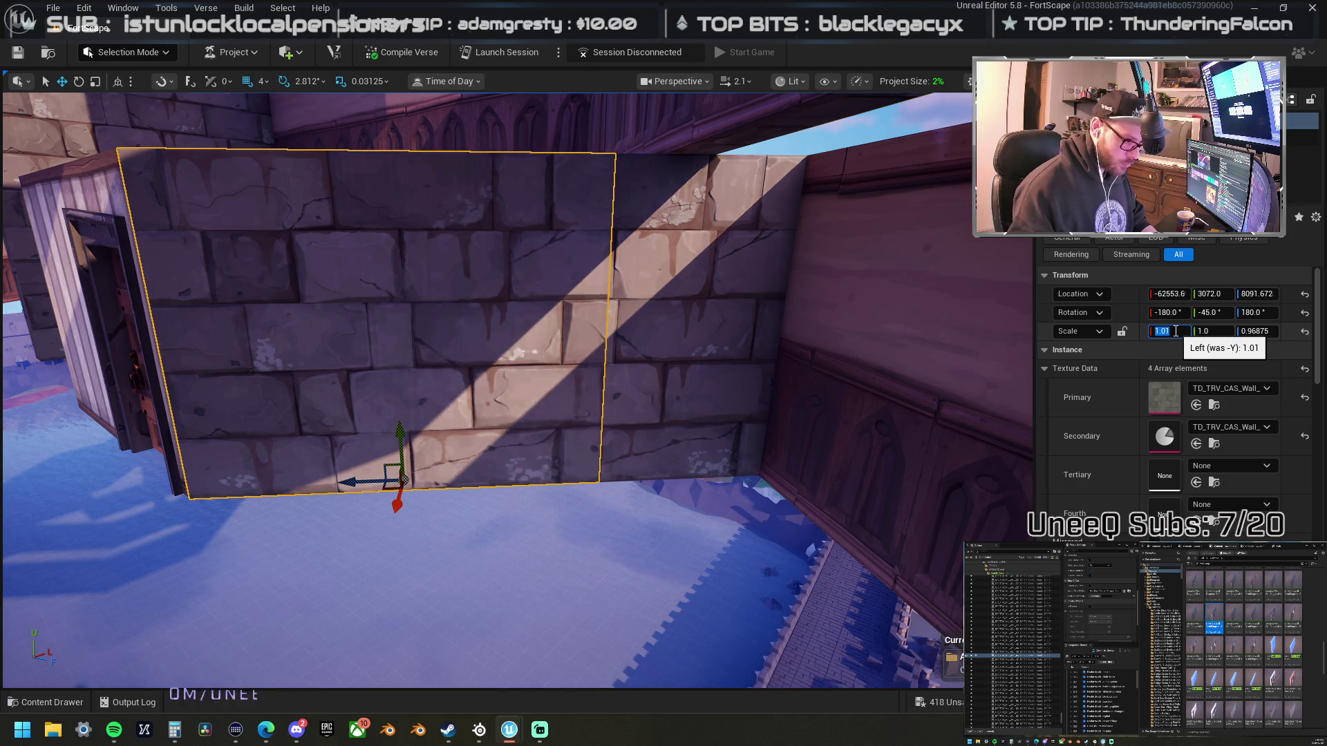
pyautogui.write('1')
pyautogui.moveTo(717, 317)
pyautogui.mouseDown()
pyautogui.moveTo(691, 290)
pyautogui.moveTo(664, 331)
pyautogui.mouseUp()
pyautogui.moveTo(360, 414); pyautogui.dragTo(360, 415)
pyautogui.click(354, 436)
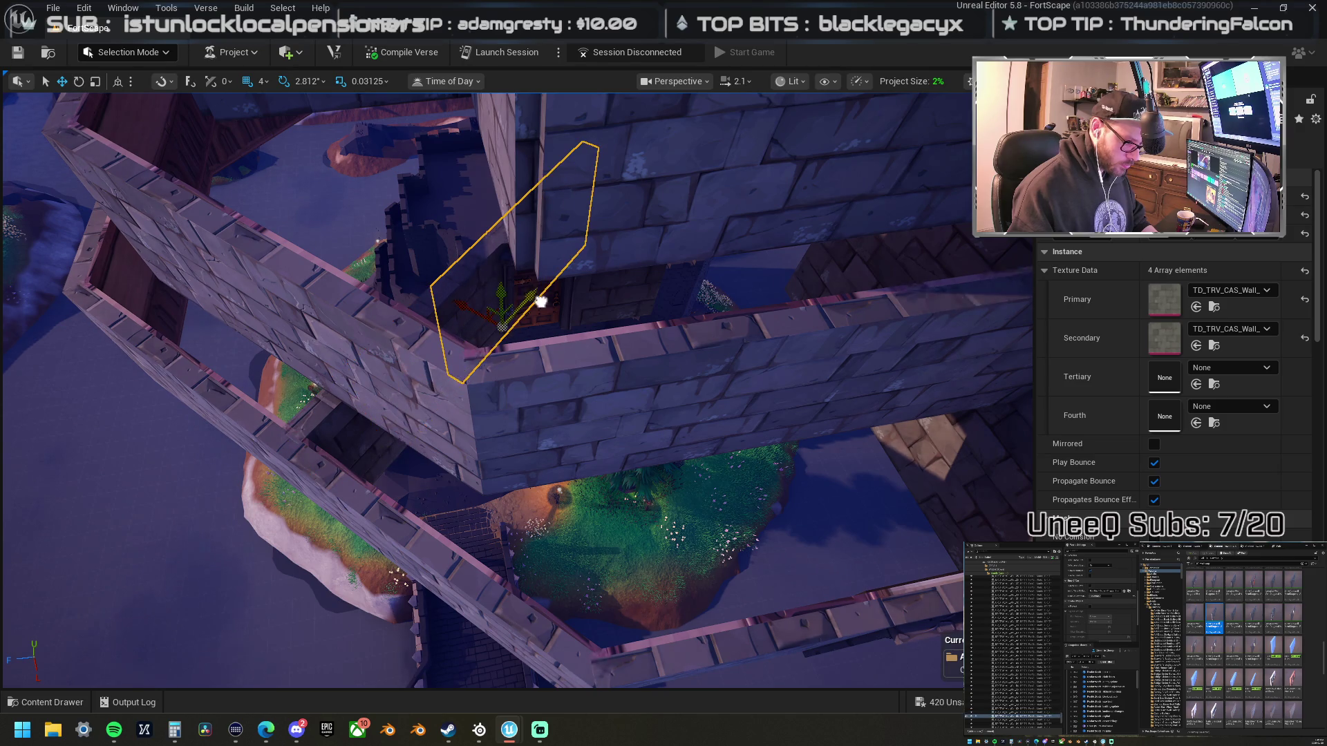
# - Rotate the wall piece beside the gatehouse and switch transforms to world coordinates
pyautogui.moveTo(520, 384); pyautogui.dragTo(595, 380)
pyautogui.moveTo(531, 411)
pyautogui.mouseDown()
pyautogui.moveTo(531, 442)
pyautogui.moveTo(531, 413)
pyautogui.mouseUp()
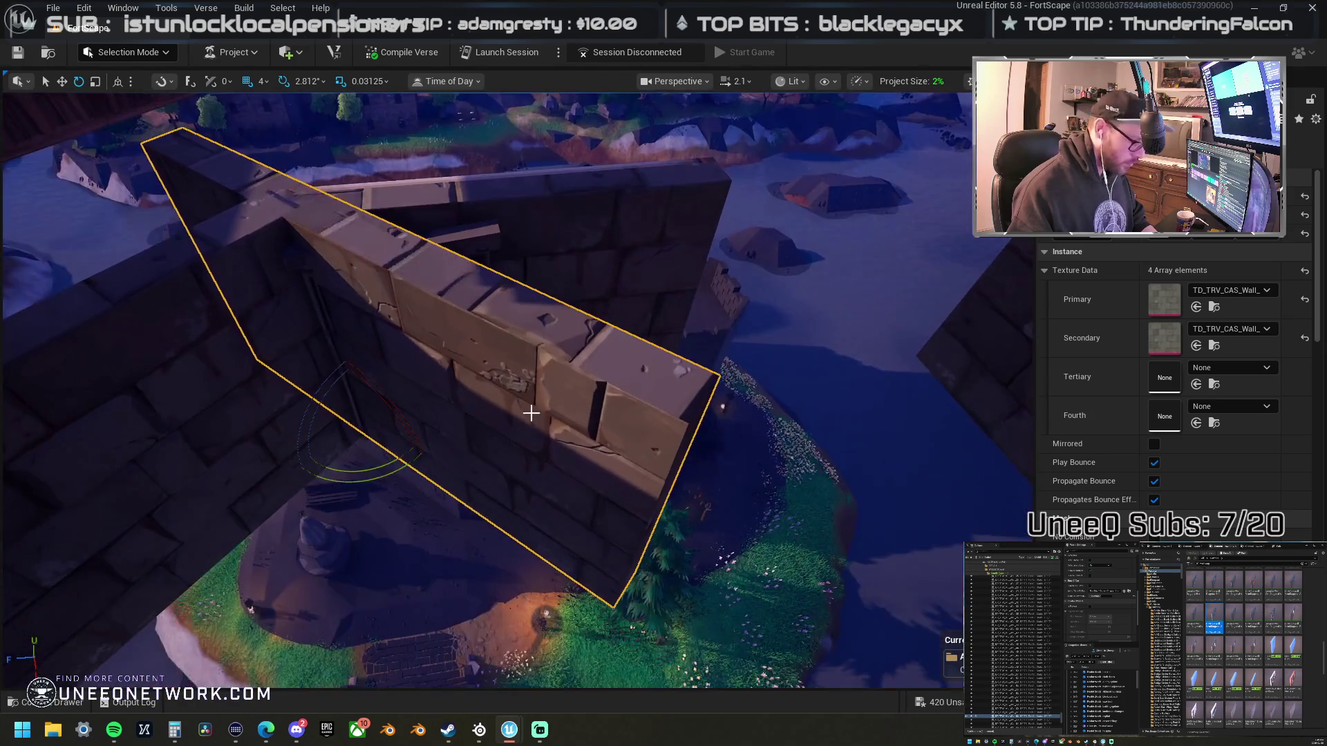
pyautogui.click(161, 84)
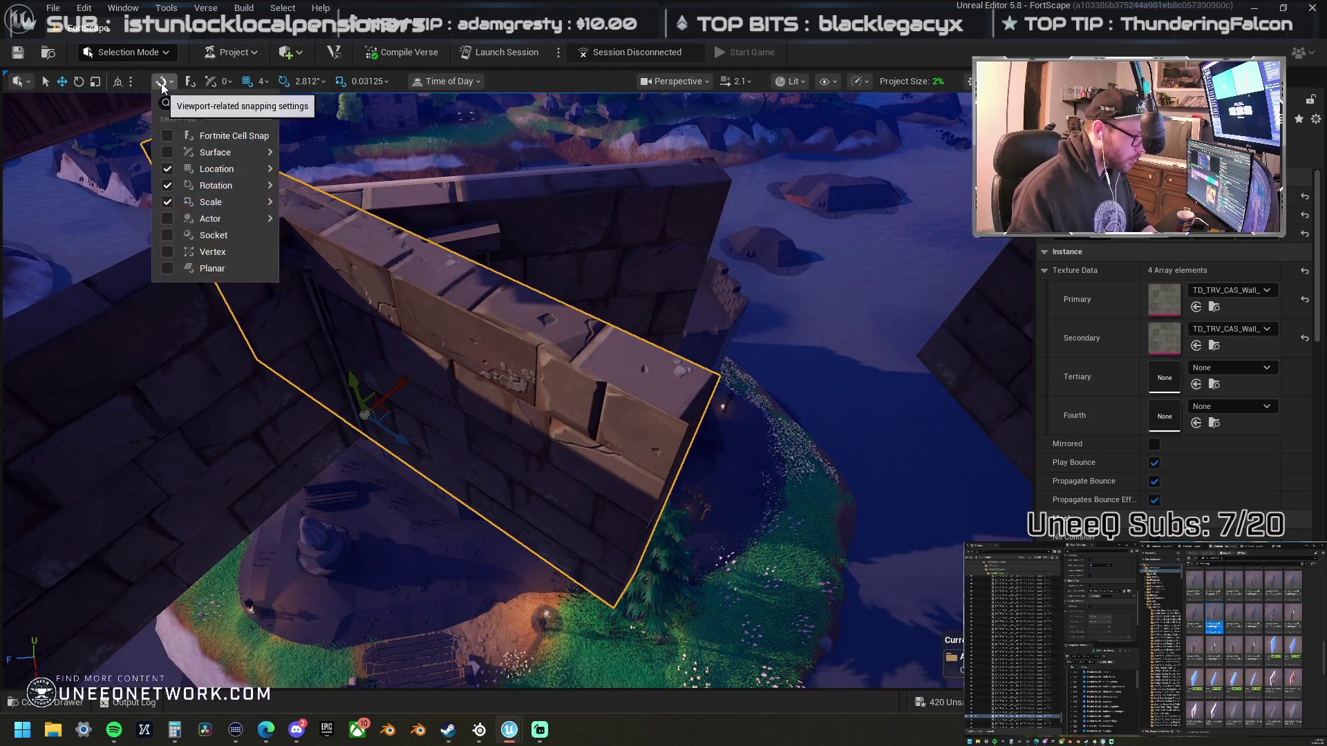
pyautogui.click(118, 81)
# - Inspect the angled wall from around the gatehouse, then remove it
pyautogui.moveTo(316, 421)
pyautogui.mouseDown()
pyautogui.moveTo(605, 433)
pyautogui.moveTo(614, 419)
pyautogui.moveTo(579, 398)
pyautogui.mouseUp()
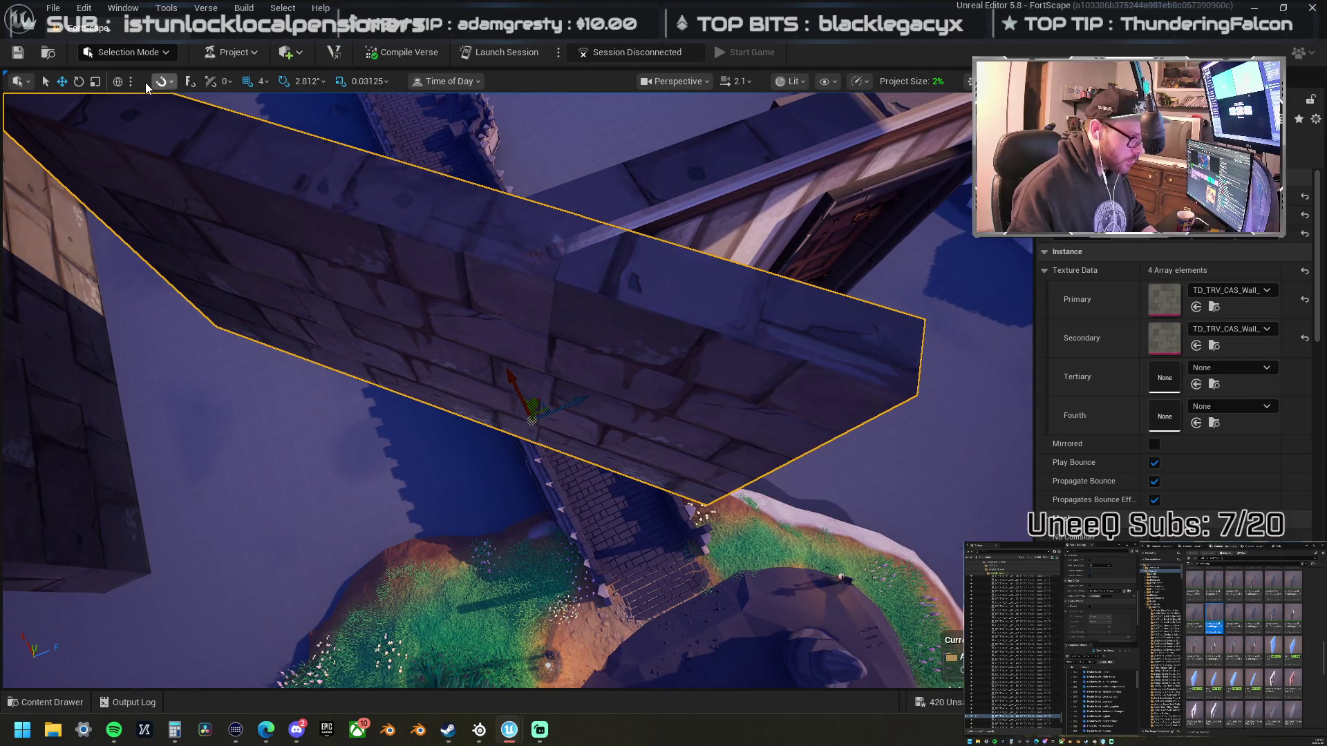
pyautogui.moveTo(488, 413)
pyautogui.mouseDown()
pyautogui.moveTo(366, 359)
pyautogui.moveTo(333, 322)
pyautogui.mouseUp()
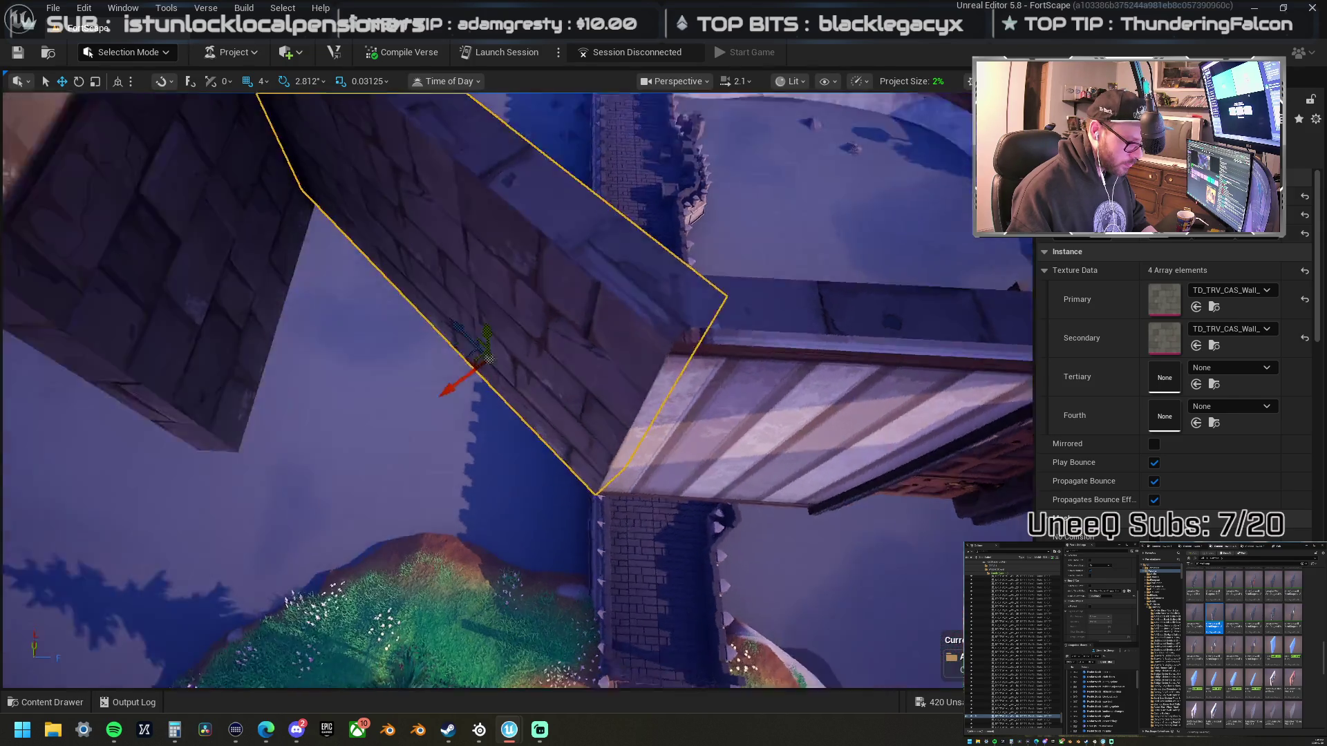
pyautogui.press('w')
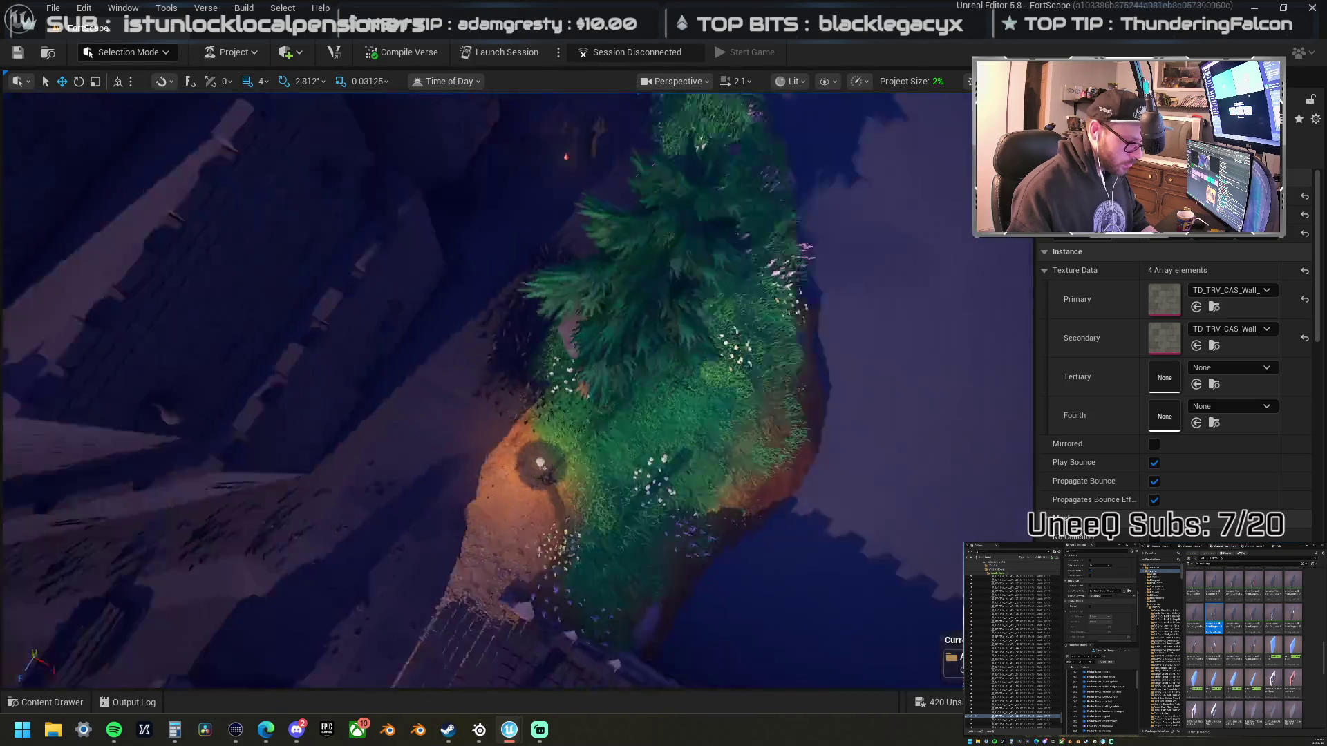
pyautogui.press('w')
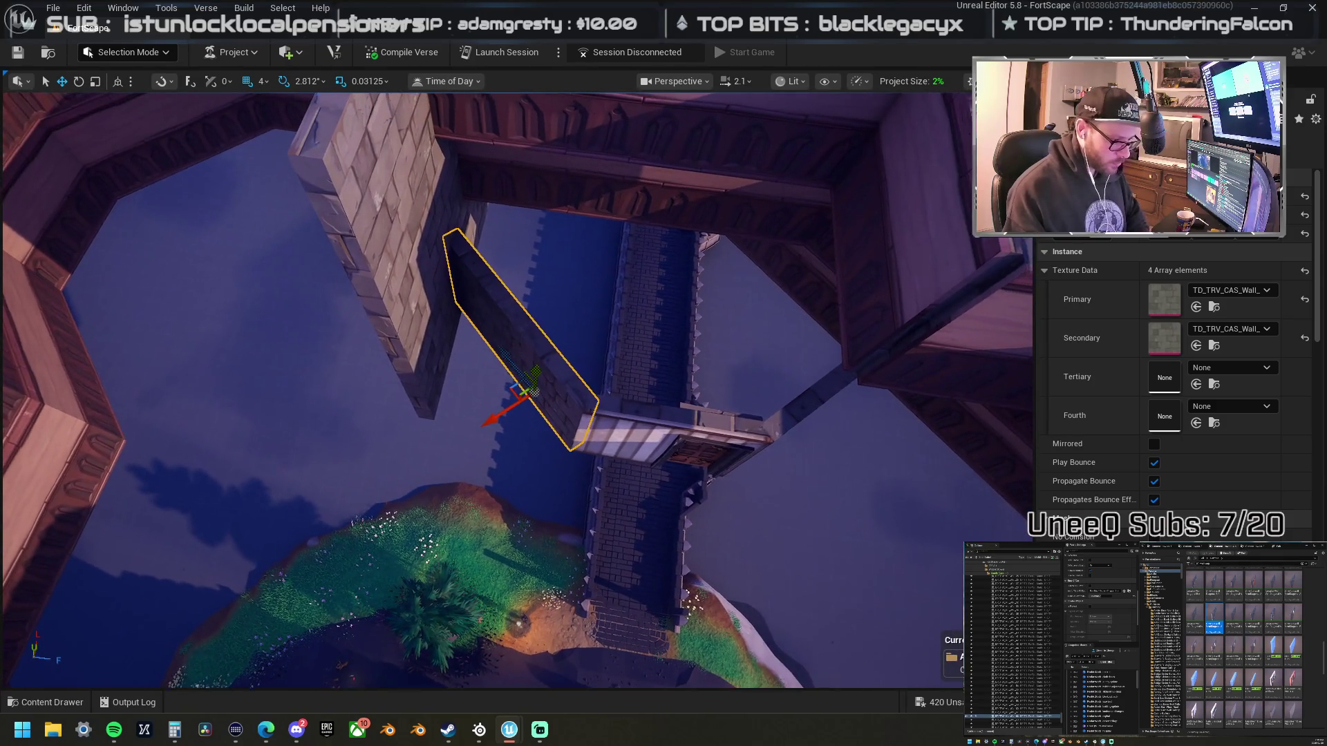
pyautogui.hotkey('ctrl', 'z')
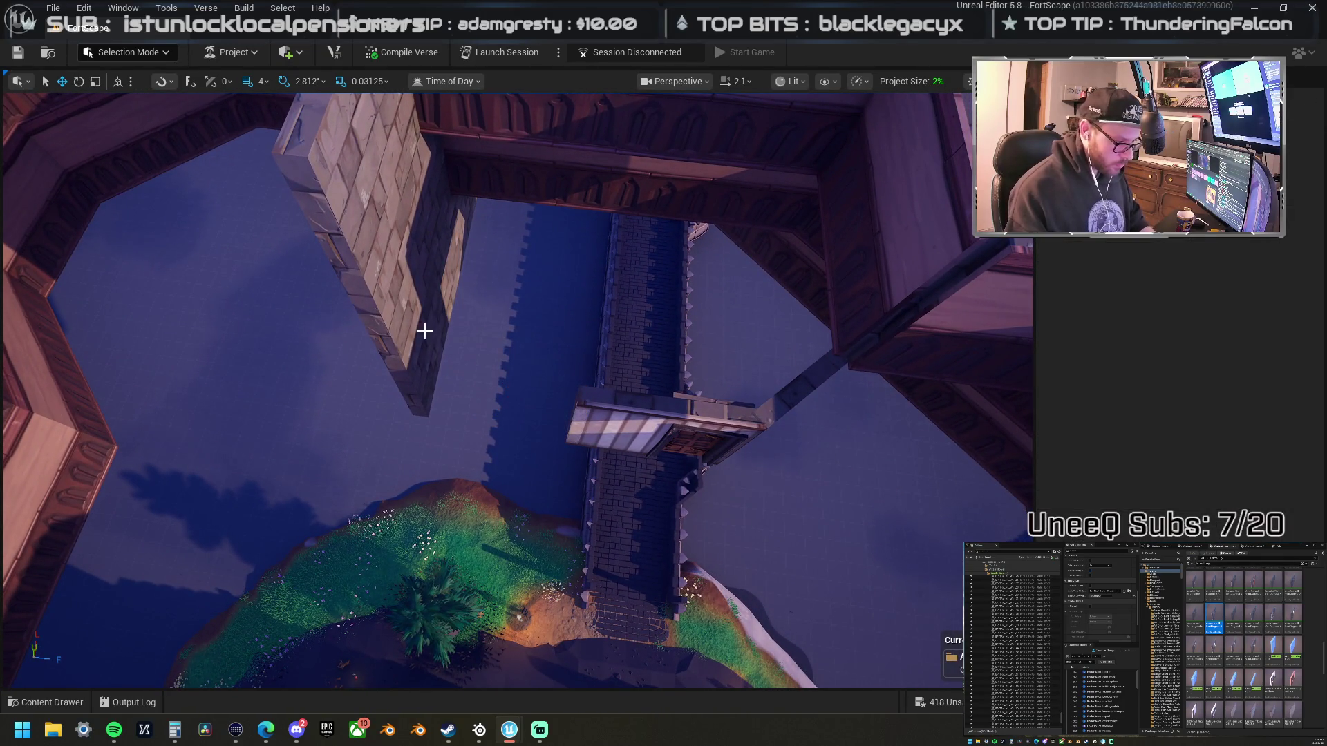
# - Lower the wall piece and give the gatehouse arch a castle stone secondary texture
pyautogui.moveTo(419, 334); pyautogui.dragTo(467, 398)
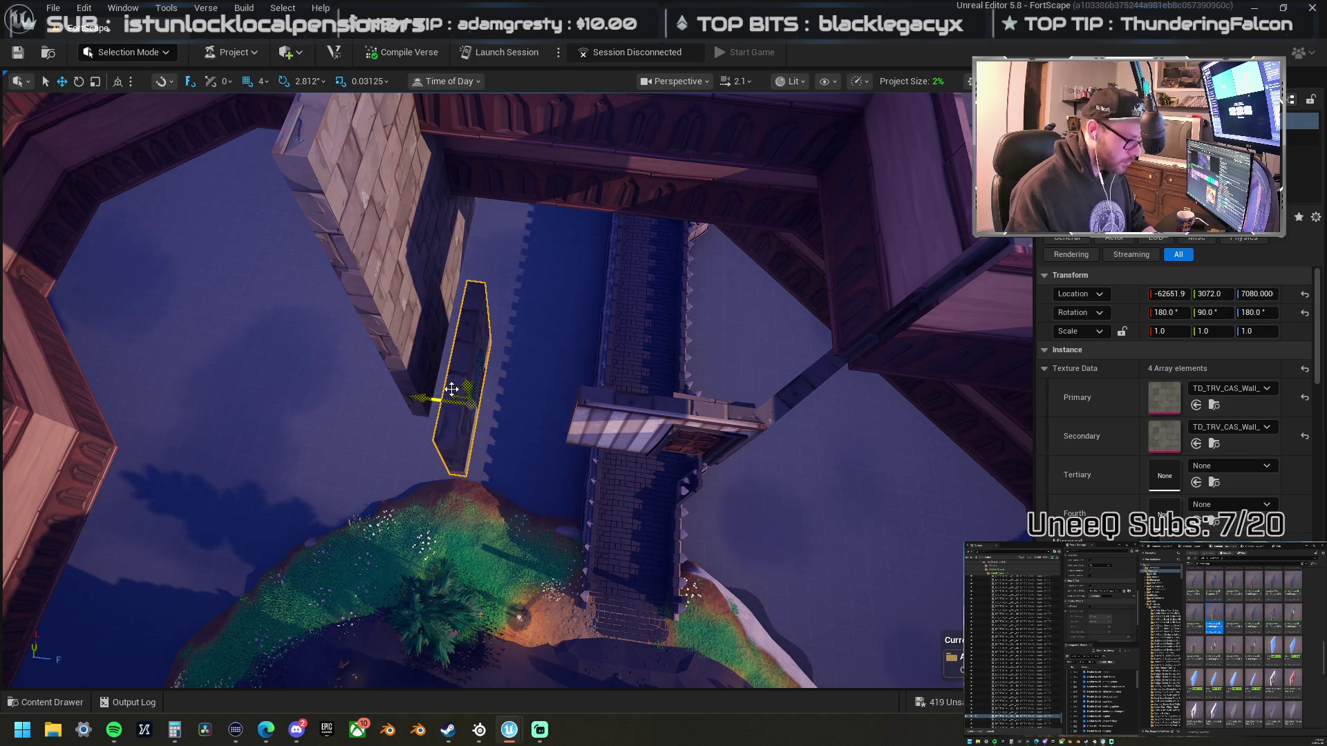
pyautogui.click(468, 420)
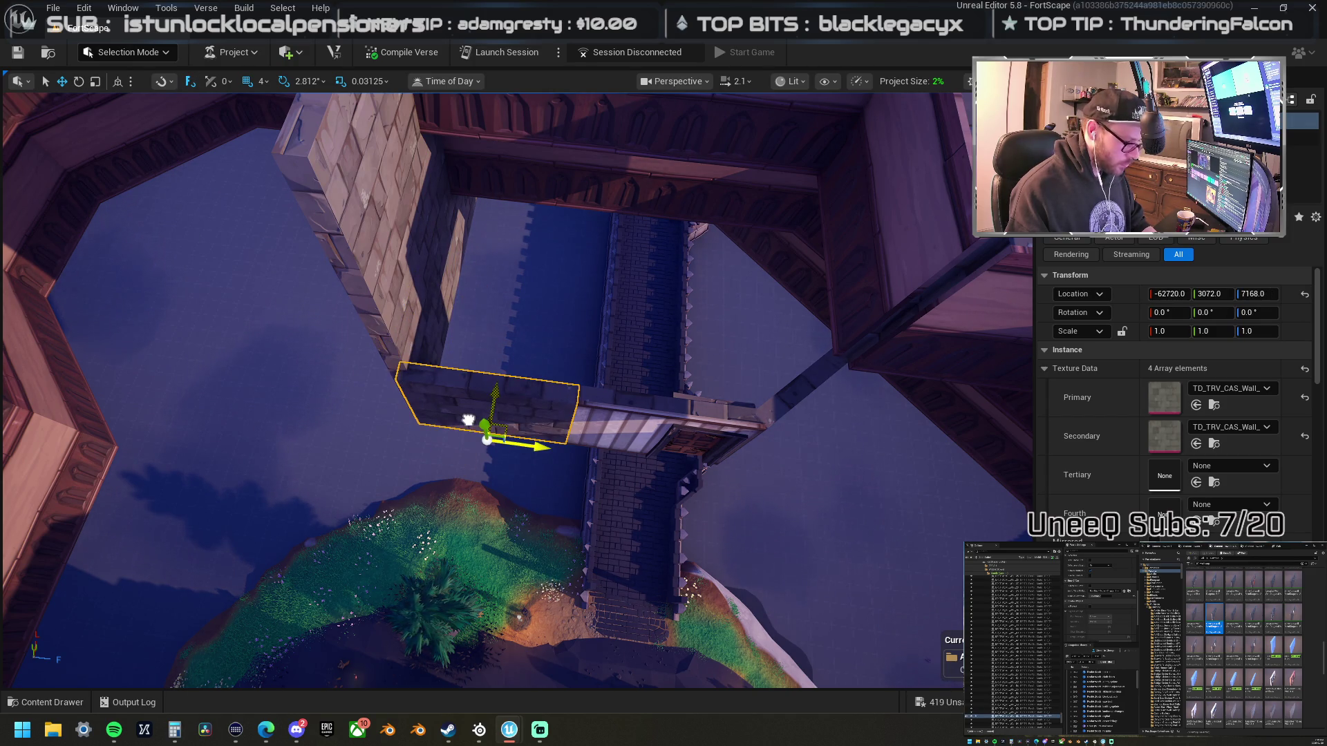
pyautogui.click(580, 429)
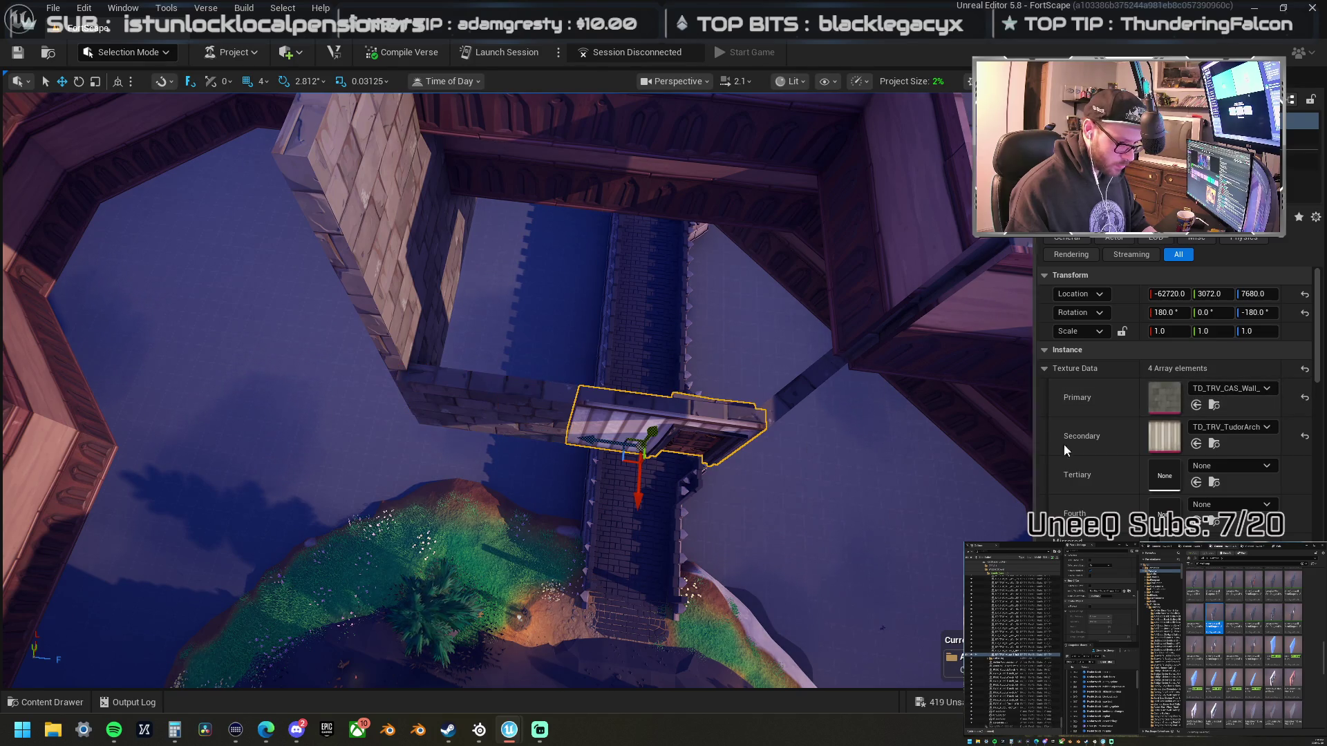
pyautogui.keyDown('shift'); pyautogui.click(1112, 435); pyautogui.keyUp('shift')
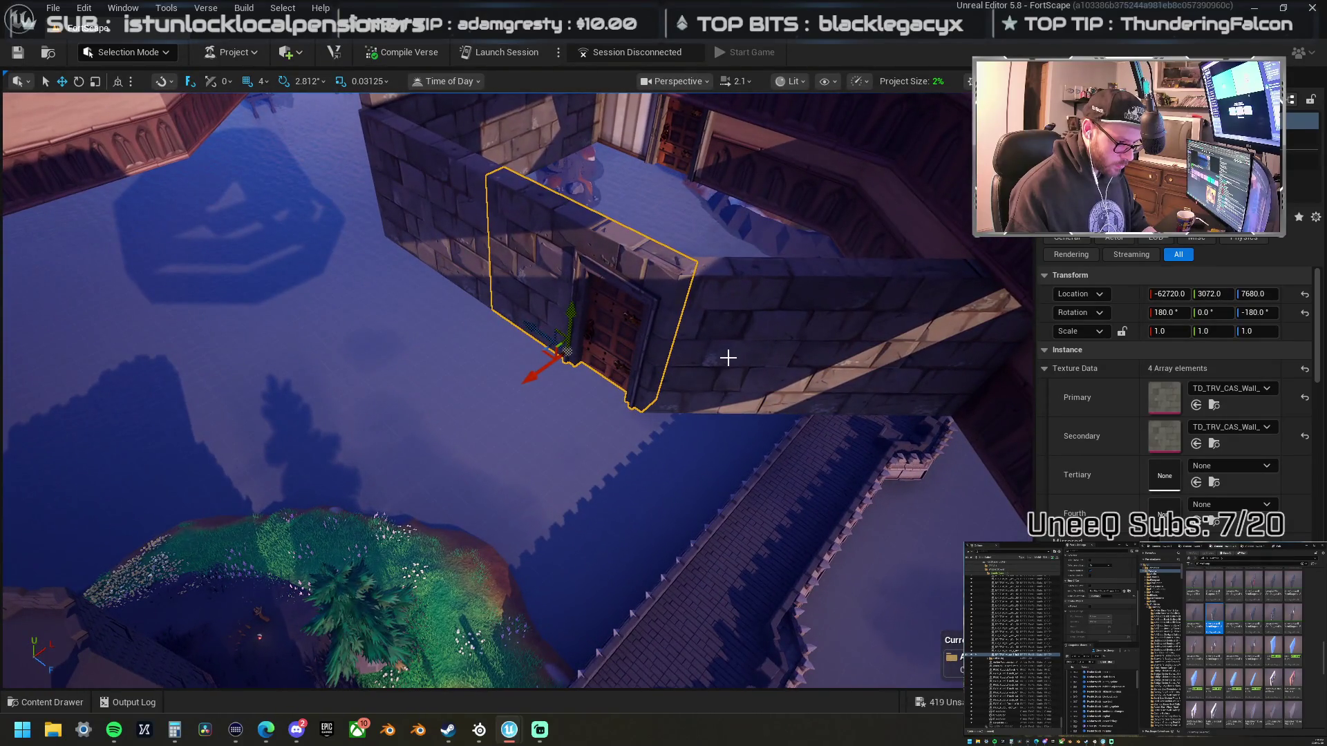
# - Retexture the door wall and right-hand room wall with TD_TRV_CAS_Wall castle stone
pyautogui.click(741, 360)
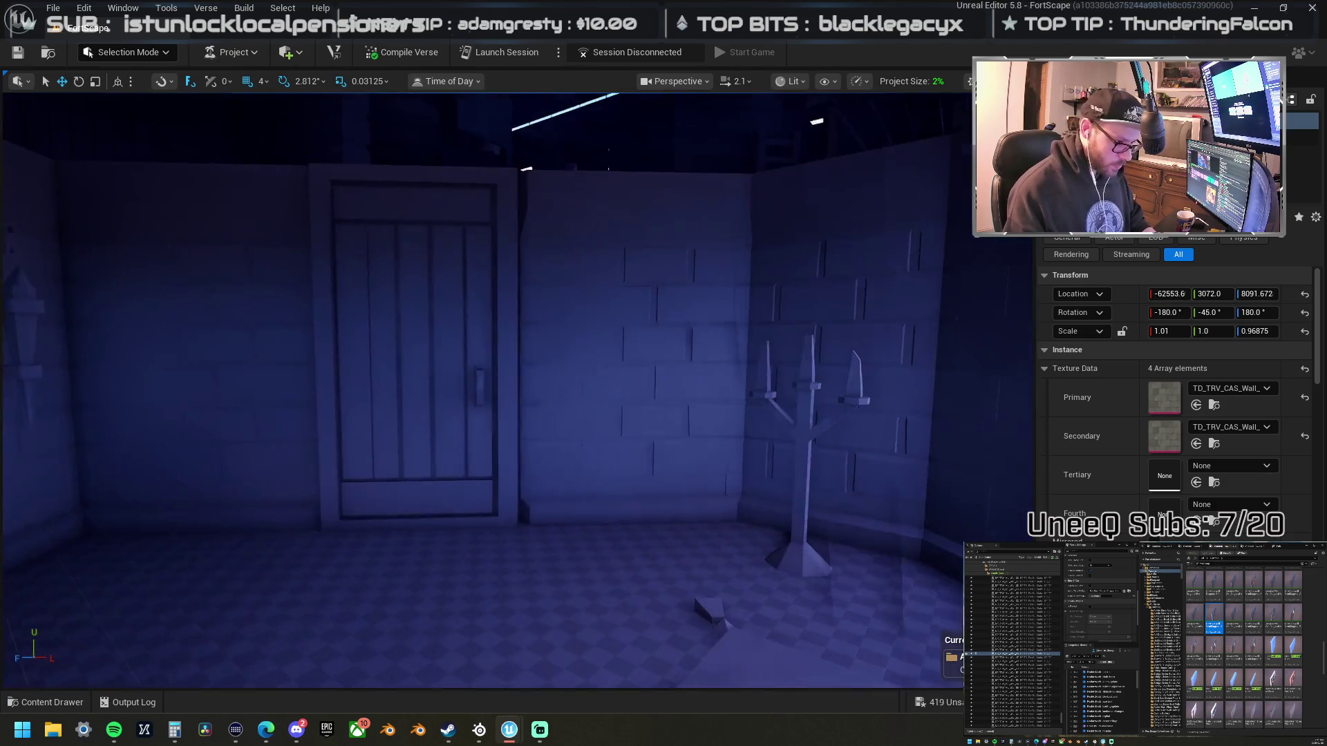
pyautogui.scroll(2, 484, 390)
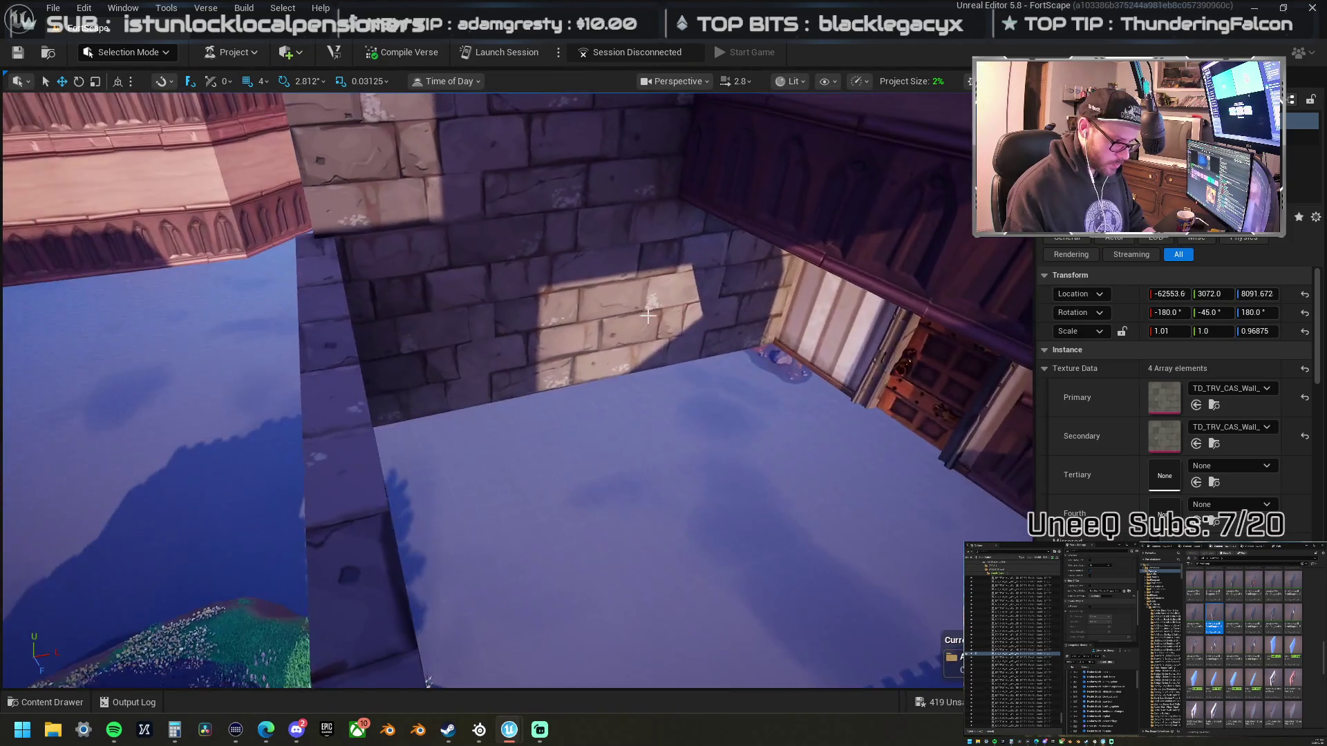
pyautogui.click(512, 329)
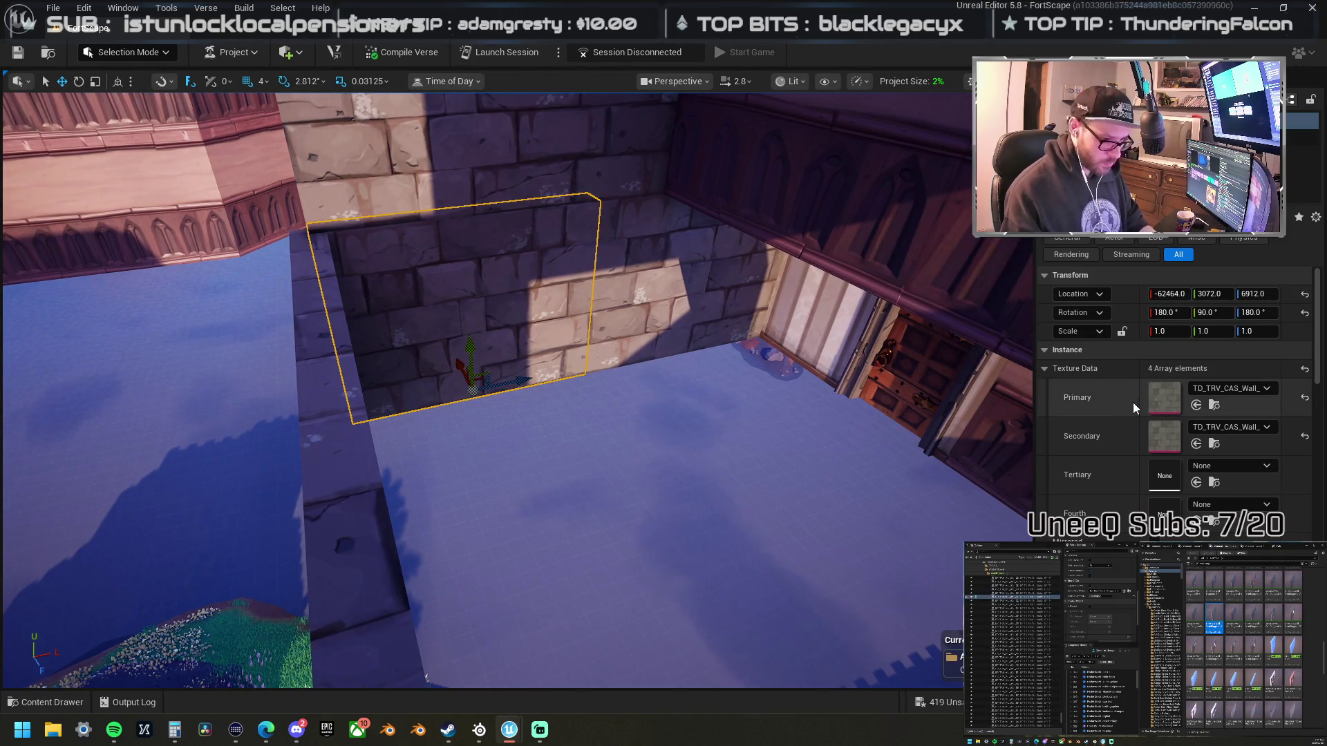
pyautogui.click(854, 339)
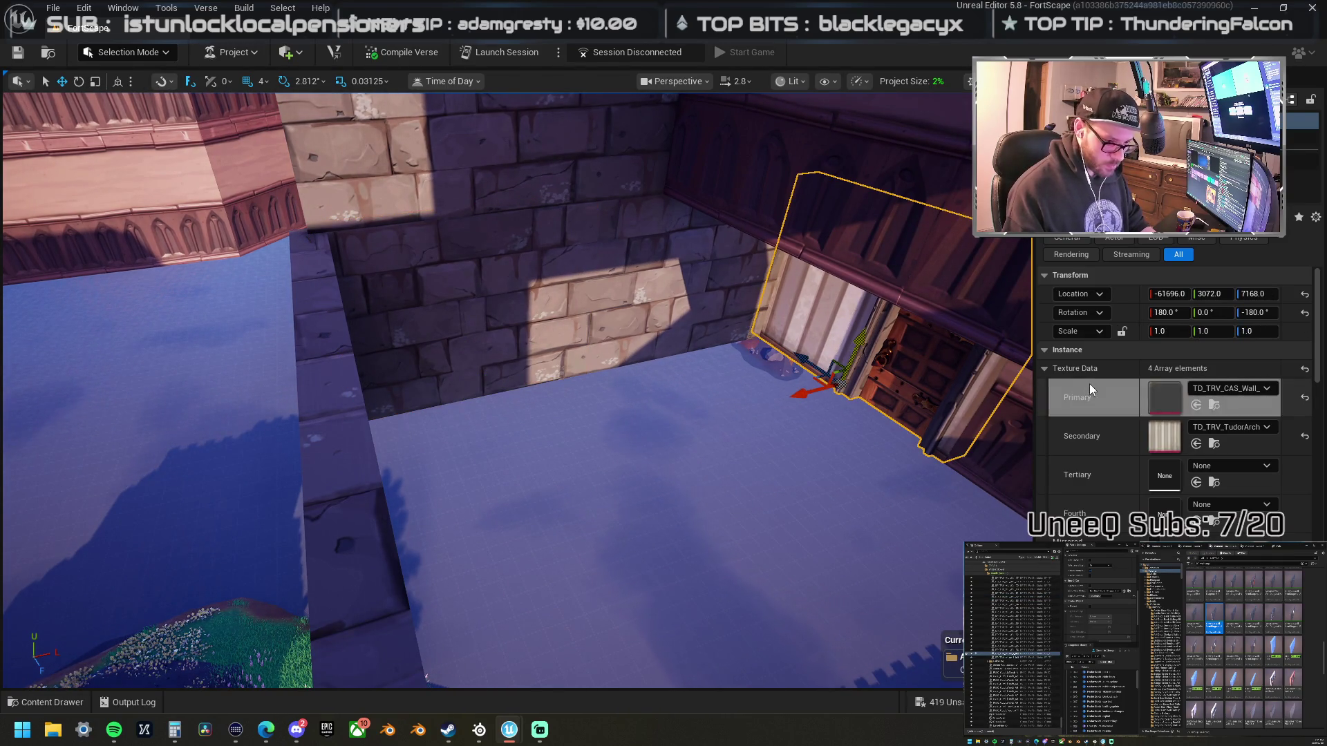
pyautogui.keyDown('shift'); pyautogui.click(1047, 424); pyautogui.keyUp('shift')
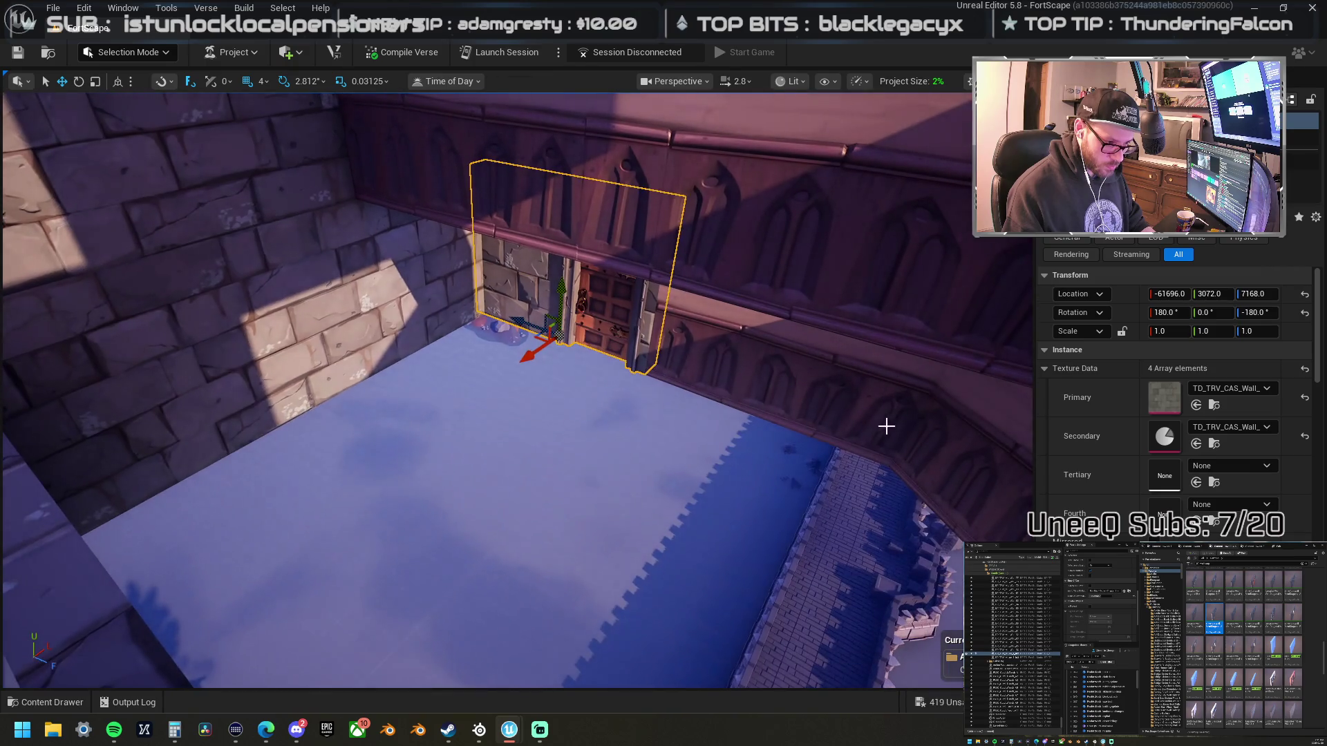
pyautogui.keyDown('shift'); pyautogui.click(1092, 432); pyautogui.keyUp('shift')
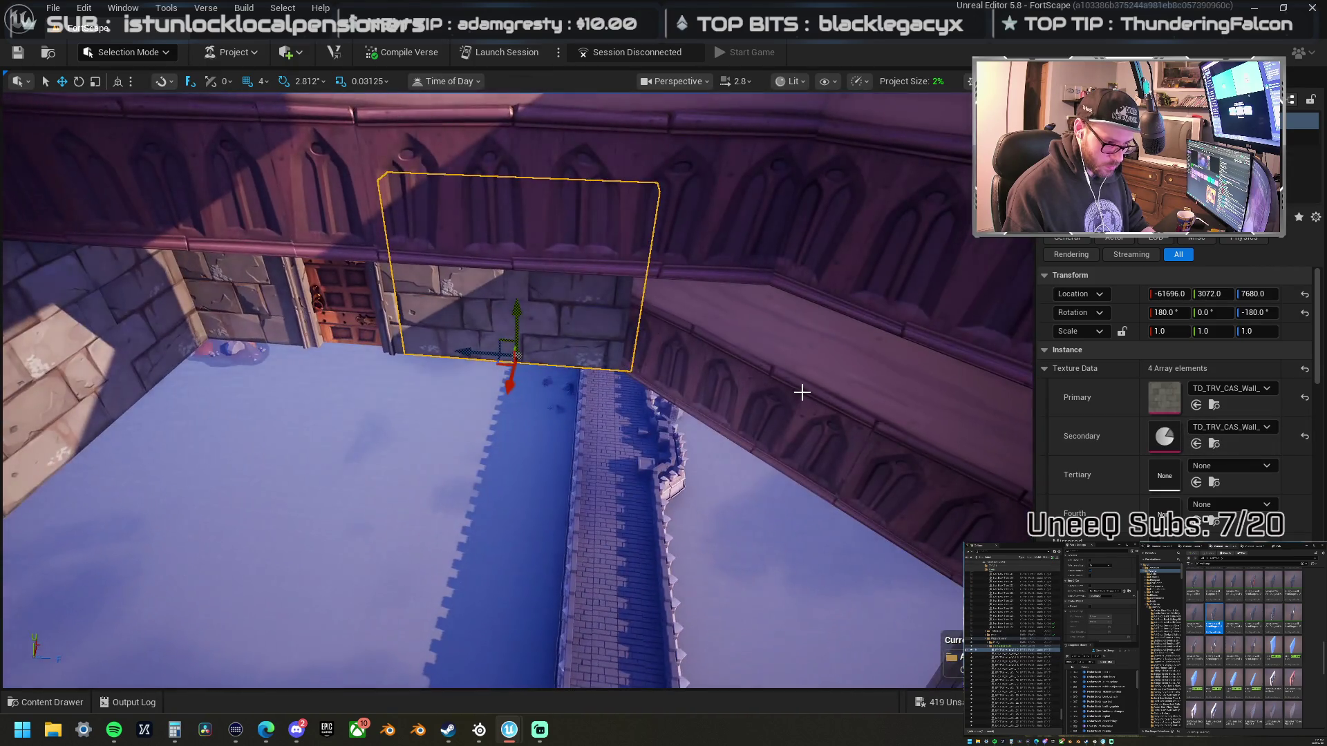
pyautogui.click(801, 391)
pyautogui.scroll(-3, 1069, 450)
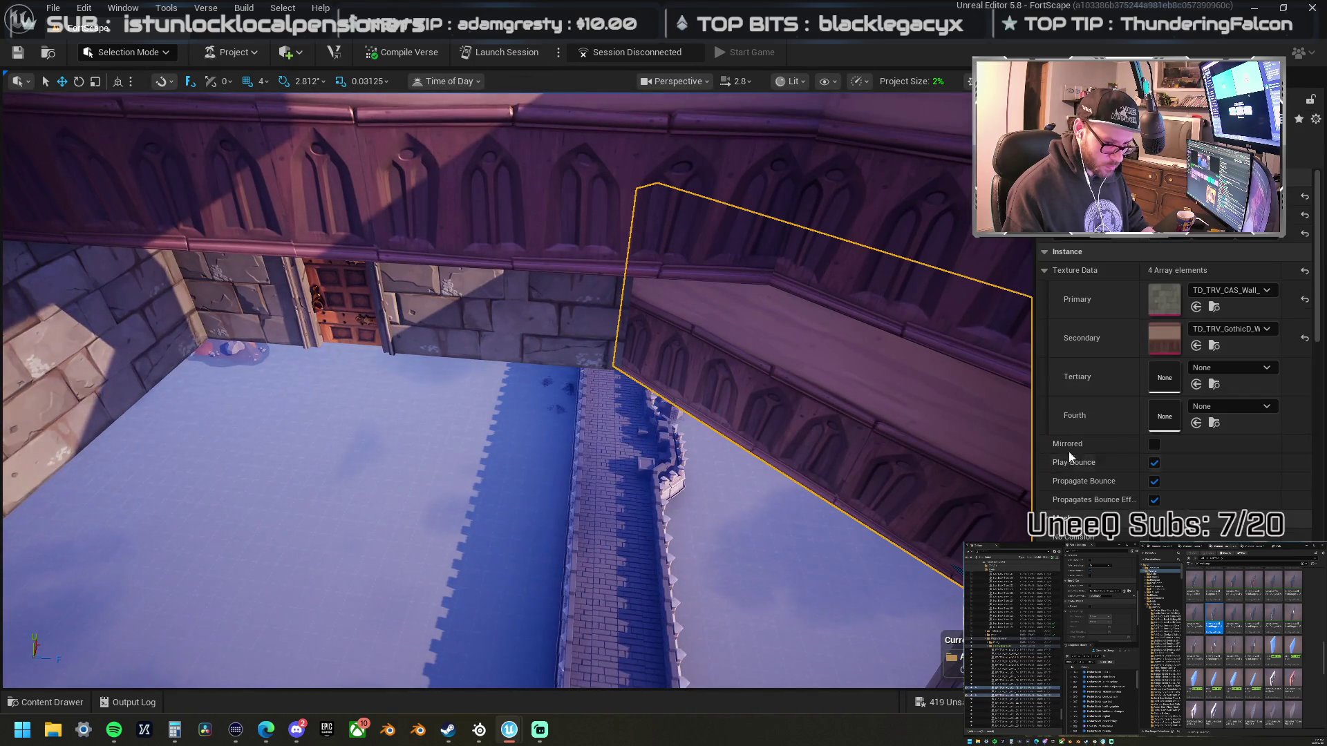
pyautogui.keyDown('shift'); pyautogui.click(1114, 336); pyautogui.keyUp('shift')
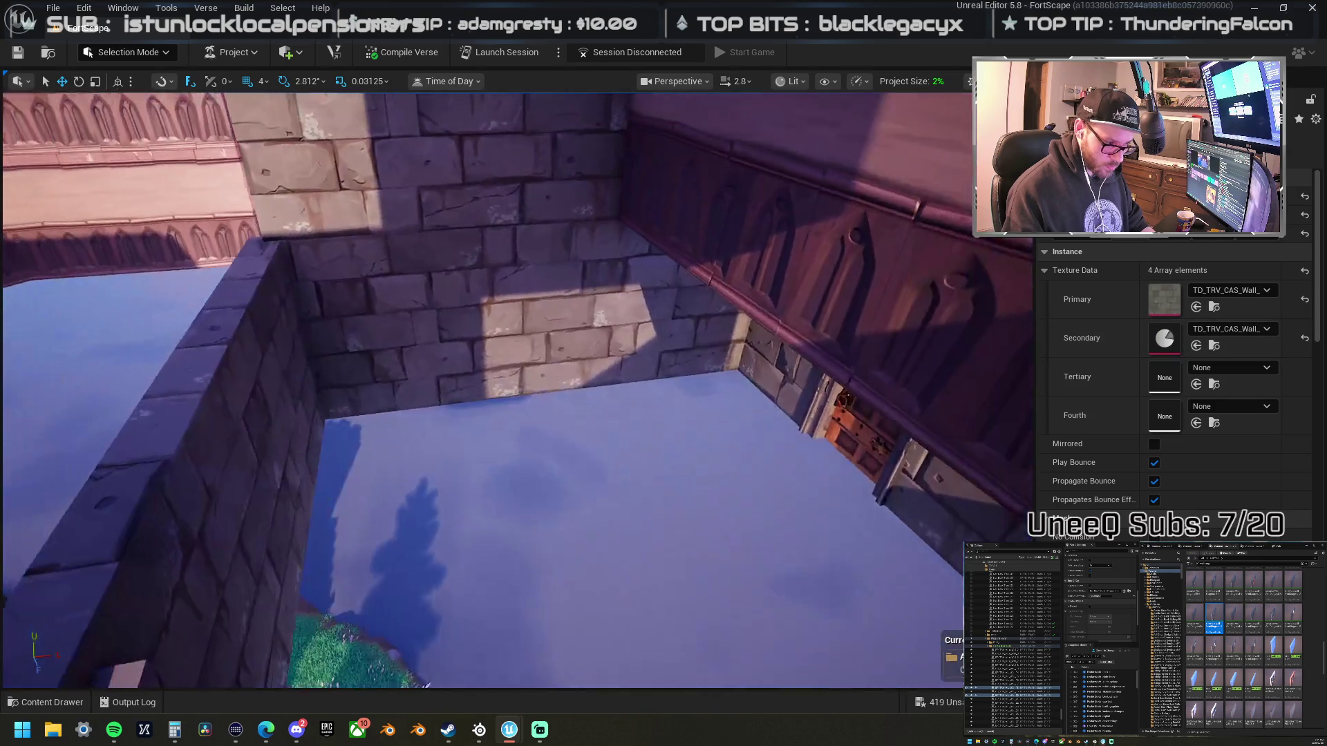
# - Move the door wall onto the room's left wall
pyautogui.click(838, 371)
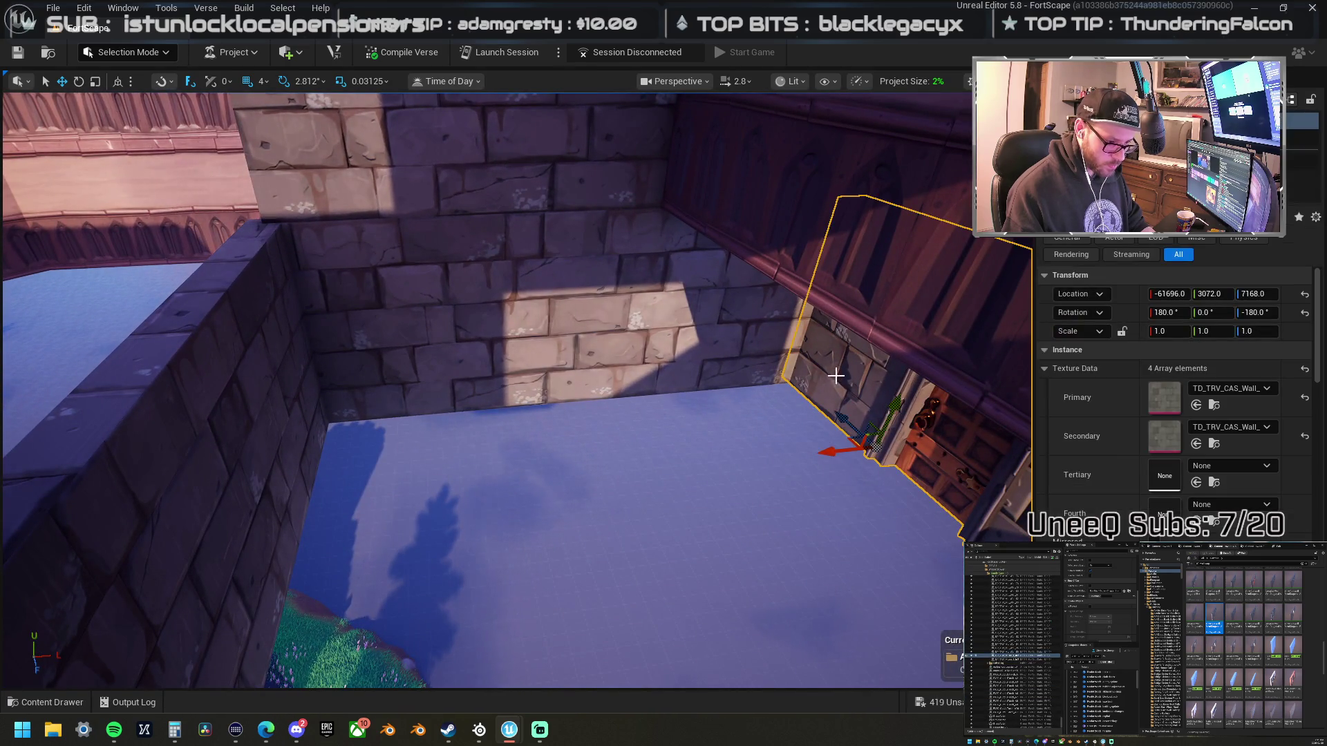
pyautogui.rightClick(839, 370)
pyautogui.press('Escape')
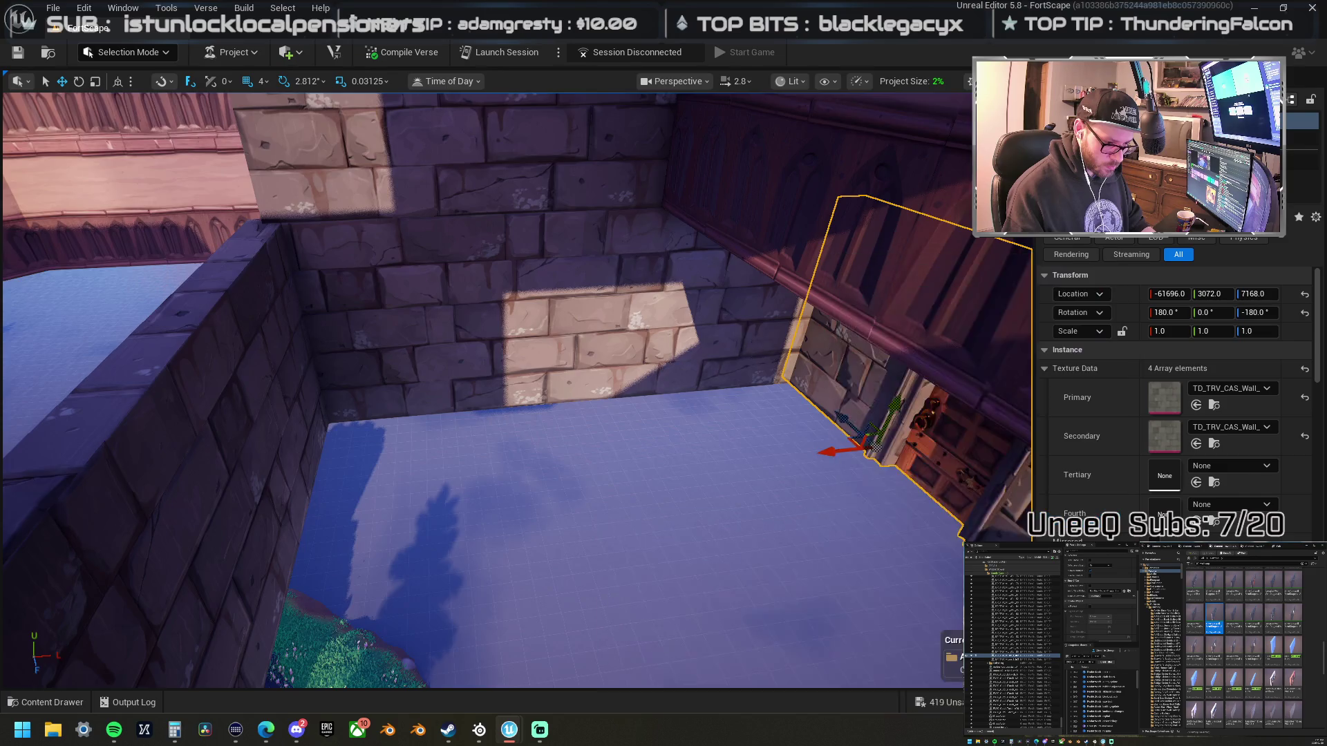
pyautogui.moveTo(744, 360)
pyautogui.mouseDown()
pyautogui.moveTo(459, 418)
pyautogui.moveTo(454, 317)
pyautogui.moveTo(437, 354)
pyautogui.moveTo(536, 330)
pyautogui.moveTo(528, 311)
pyautogui.moveTo(392, 346)
pyautogui.mouseUp()
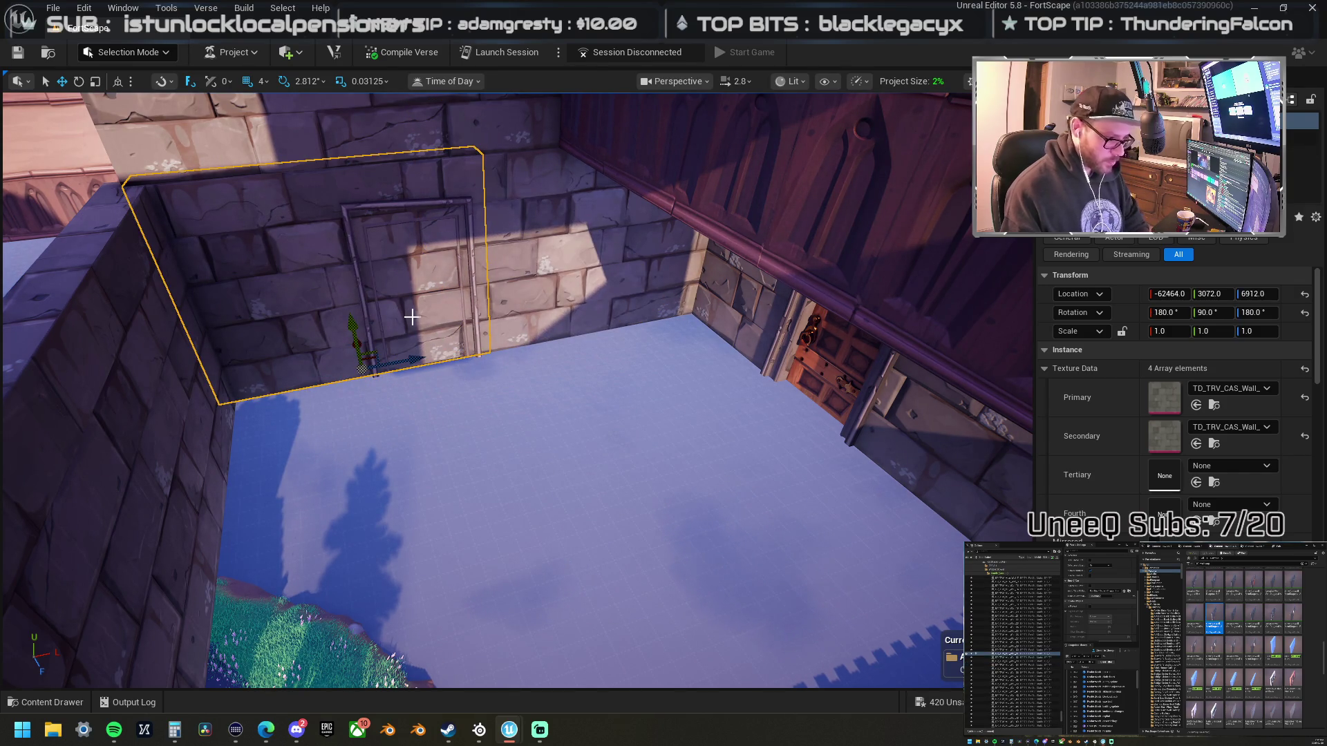
pyautogui.press('Escape')
pyautogui.scroll(2, 519, 387)
pyautogui.moveTo(519, 387)
pyautogui.mouseDown()
pyautogui.moveTo(497, 415)
pyautogui.moveTo(456, 360)
pyautogui.moveTo(556, 387)
pyautogui.moveTo(587, 411)
pyautogui.mouseUp()
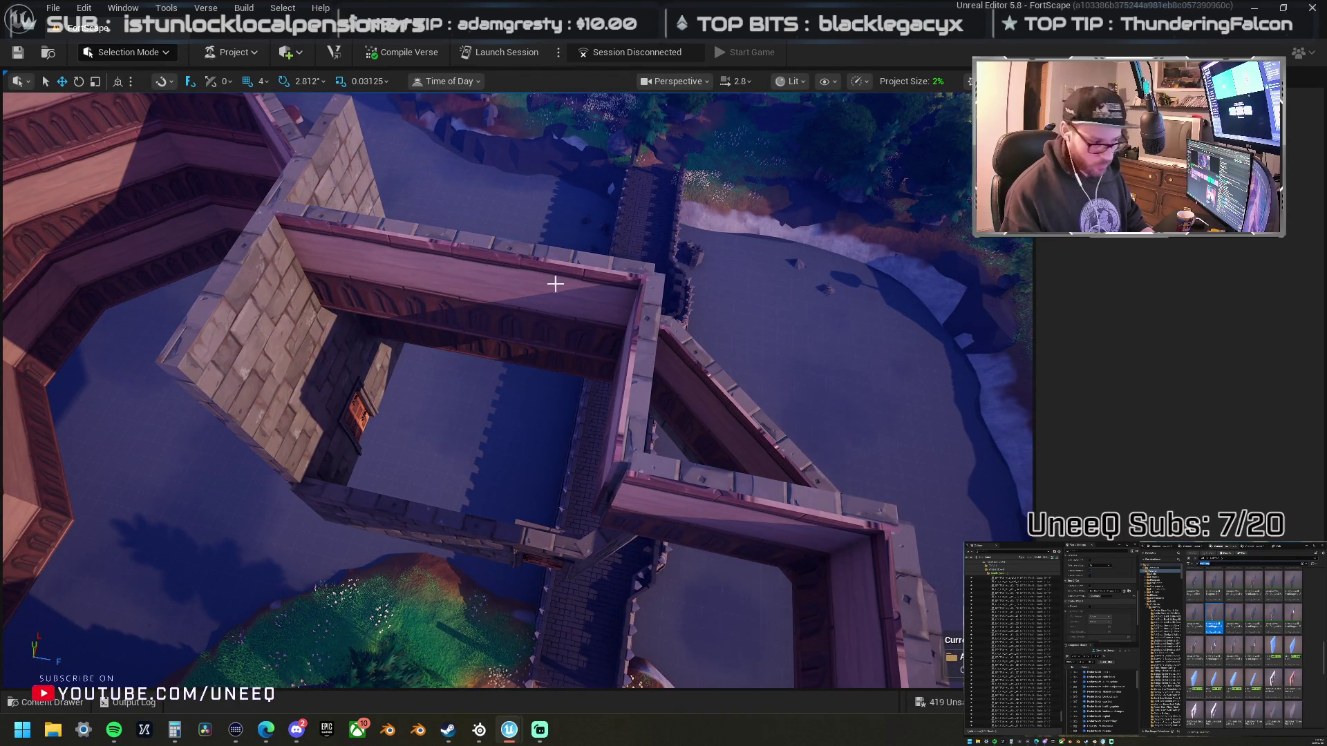
# - Drag the StairR_01 staircase from the Content Browser into the square gatehouse tower
pyautogui.click(555, 283)
pyautogui.rightClick(527, 257)
pyautogui.press('Escape')
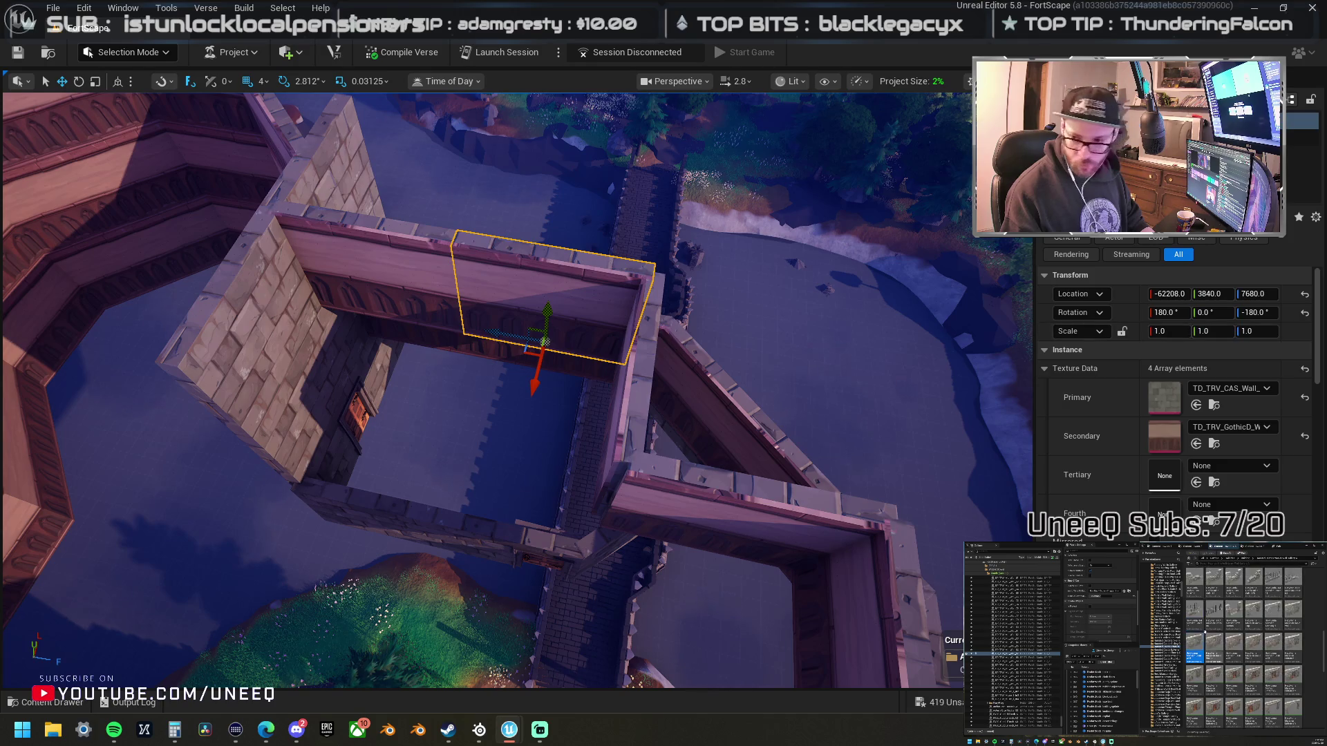
pyautogui.scroll(-3, 1243, 646)
pyautogui.scroll(-3, 1243, 646)
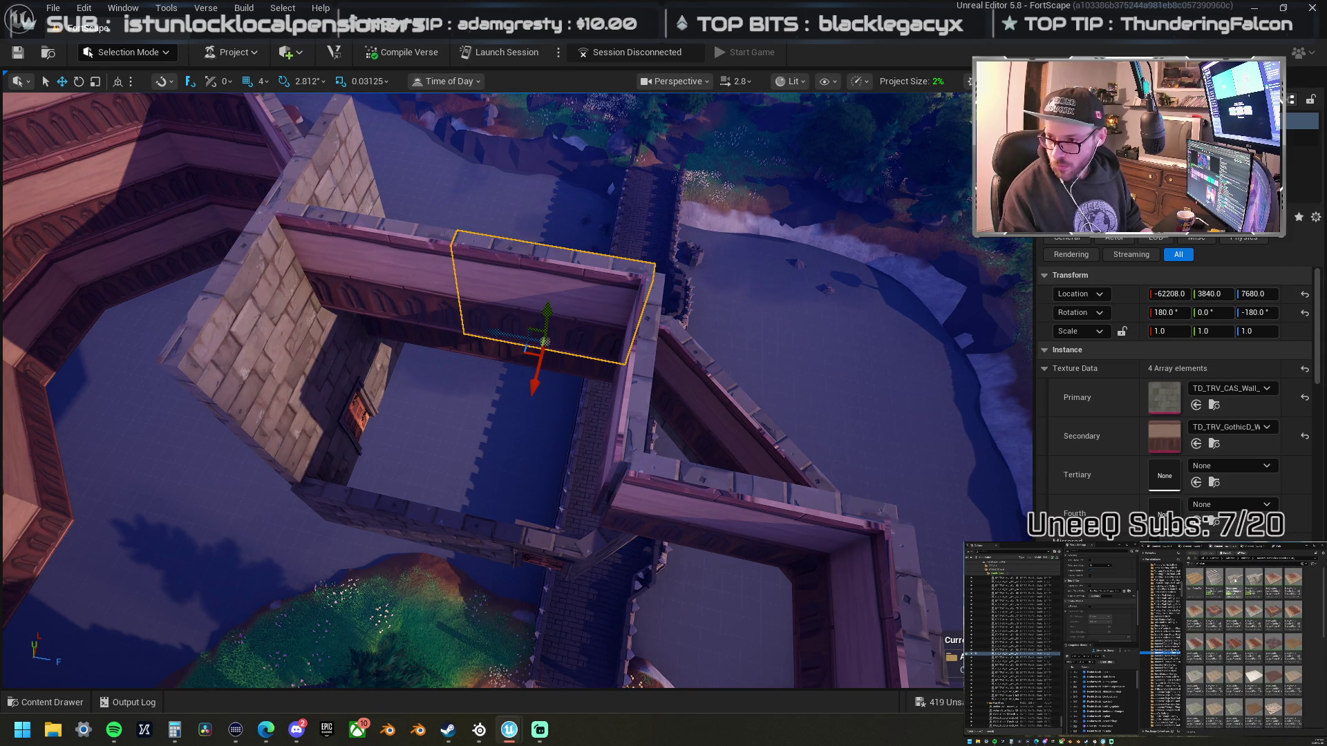
pyautogui.moveTo(740, 355)
pyautogui.mouseDown()
pyautogui.moveTo(465, 379)
pyautogui.moveTo(387, 373)
pyautogui.moveTo(332, 342)
pyautogui.mouseUp()
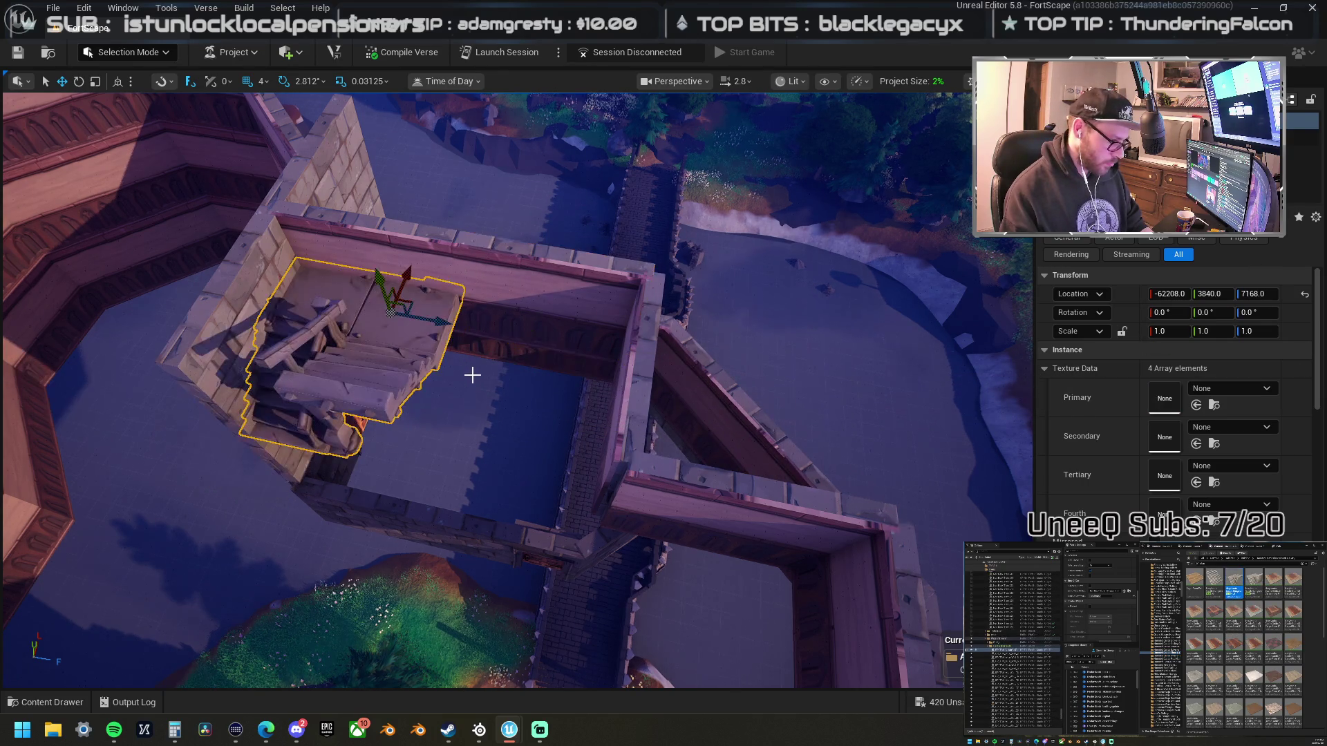
# - Move the staircase down and sideways toward the inner castle wall
pyautogui.press('f')
pyautogui.moveTo(687, 408)
pyautogui.mouseDown()
pyautogui.moveTo(261, 325)
pyautogui.moveTo(387, 273)
pyautogui.moveTo(414, 277)
pyautogui.mouseUp()
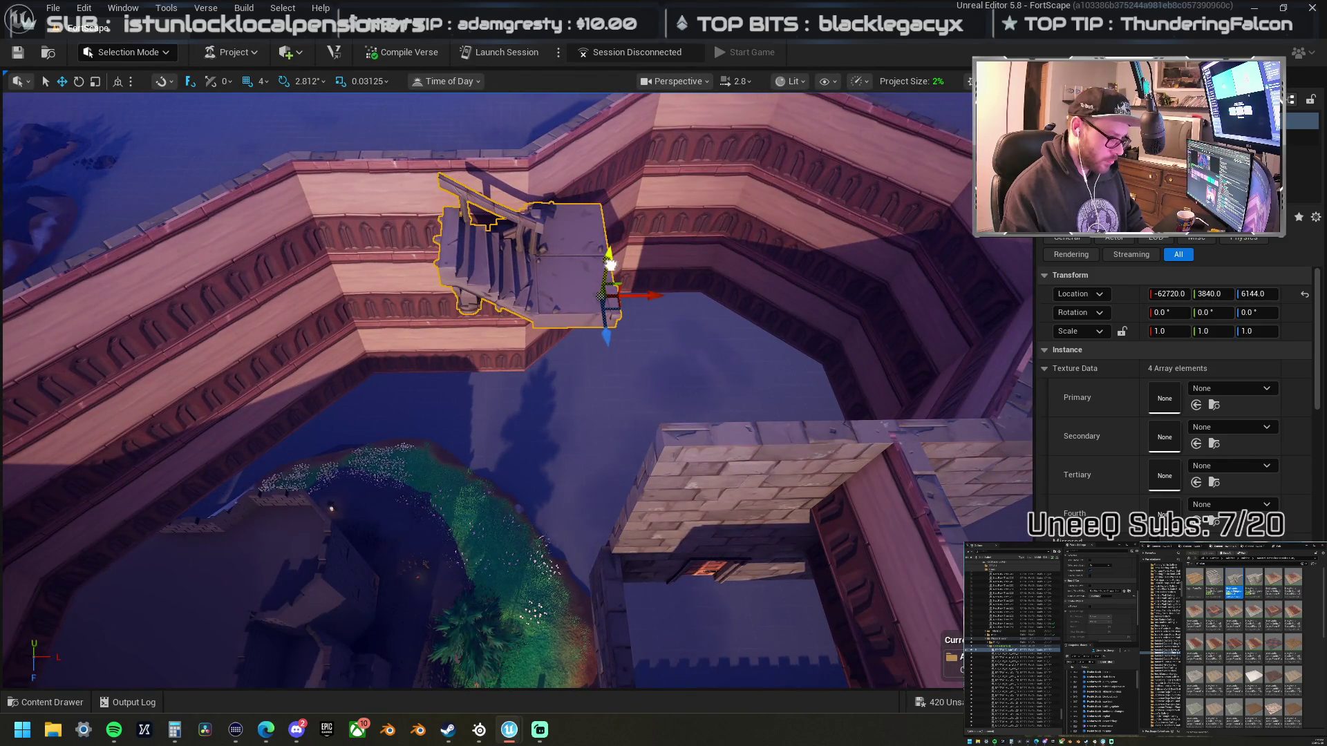
pyautogui.moveTo(608, 264); pyautogui.dragTo(600, 375)
pyautogui.moveTo(629, 407)
pyautogui.mouseDown()
pyautogui.moveTo(580, 413)
pyautogui.moveTo(639, 409)
pyautogui.moveTo(528, 462)
pyautogui.mouseUp()
# - Rotate the staircase 180° and slide it up against and along the wall
pyautogui.press('e')
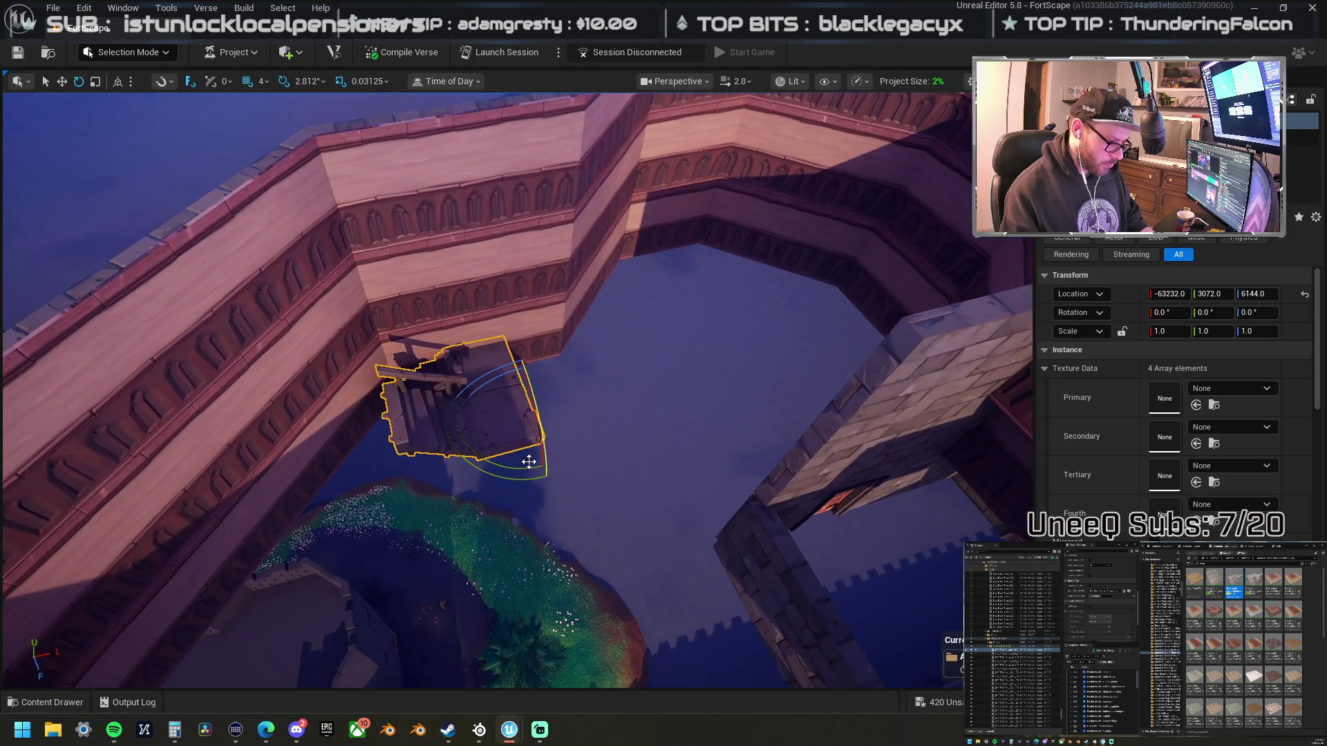
pyautogui.moveTo(599, 366); pyautogui.dragTo(493, 340)
pyautogui.moveTo(391, 413)
pyautogui.mouseDown()
pyautogui.moveTo(362, 306)
pyautogui.moveTo(379, 252)
pyautogui.moveTo(353, 288)
pyautogui.moveTo(444, 449)
pyautogui.moveTo(520, 436)
pyautogui.moveTo(457, 458)
pyautogui.moveTo(445, 442)
pyautogui.moveTo(444, 466)
pyautogui.moveTo(400, 317)
pyautogui.mouseUp()
pyautogui.click(444, 429)
pyautogui.click(400, 318)
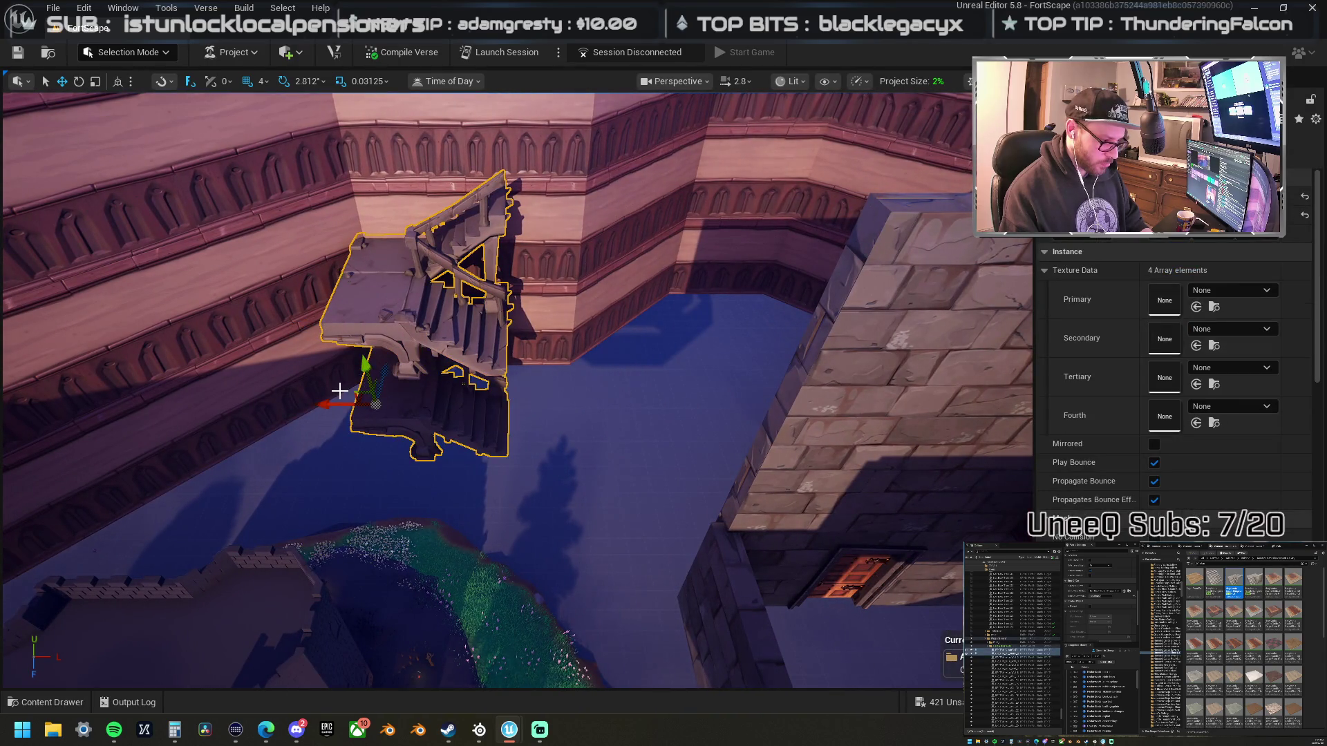
pyautogui.moveTo(328, 406); pyautogui.dragTo(412, 426)
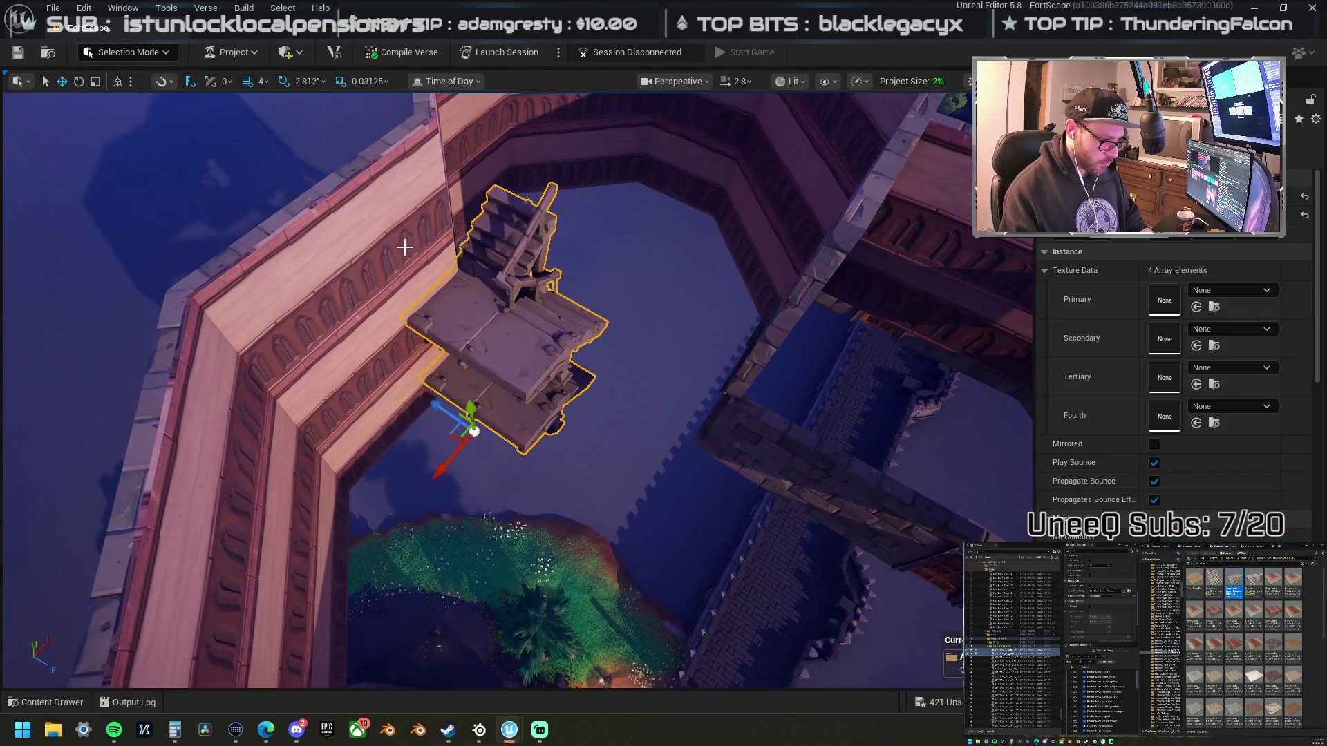
# - Move the stone wall panel into place beside the stairs
pyautogui.click(406, 246)
pyautogui.moveTo(405, 291)
pyautogui.mouseDown()
pyautogui.moveTo(427, 378)
pyautogui.moveTo(478, 455)
pyautogui.mouseUp()
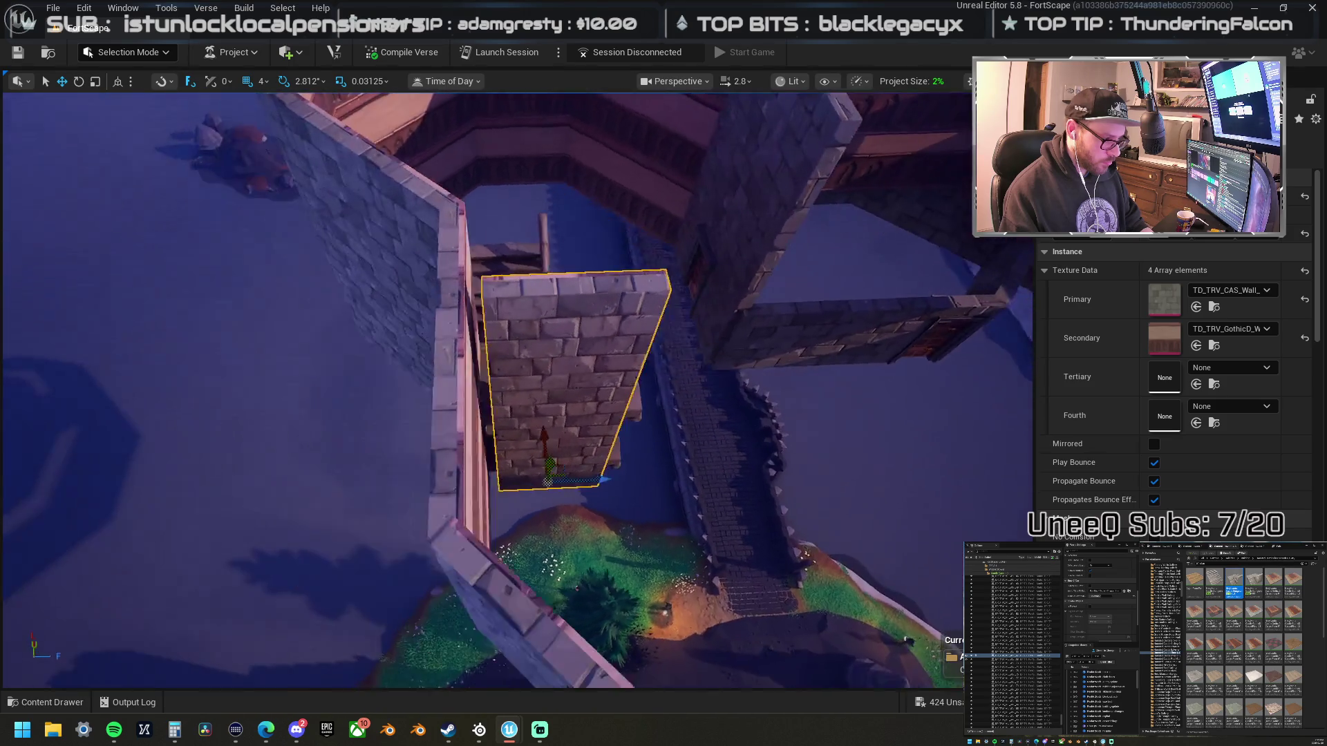
pyautogui.scroll(1, 801, 369)
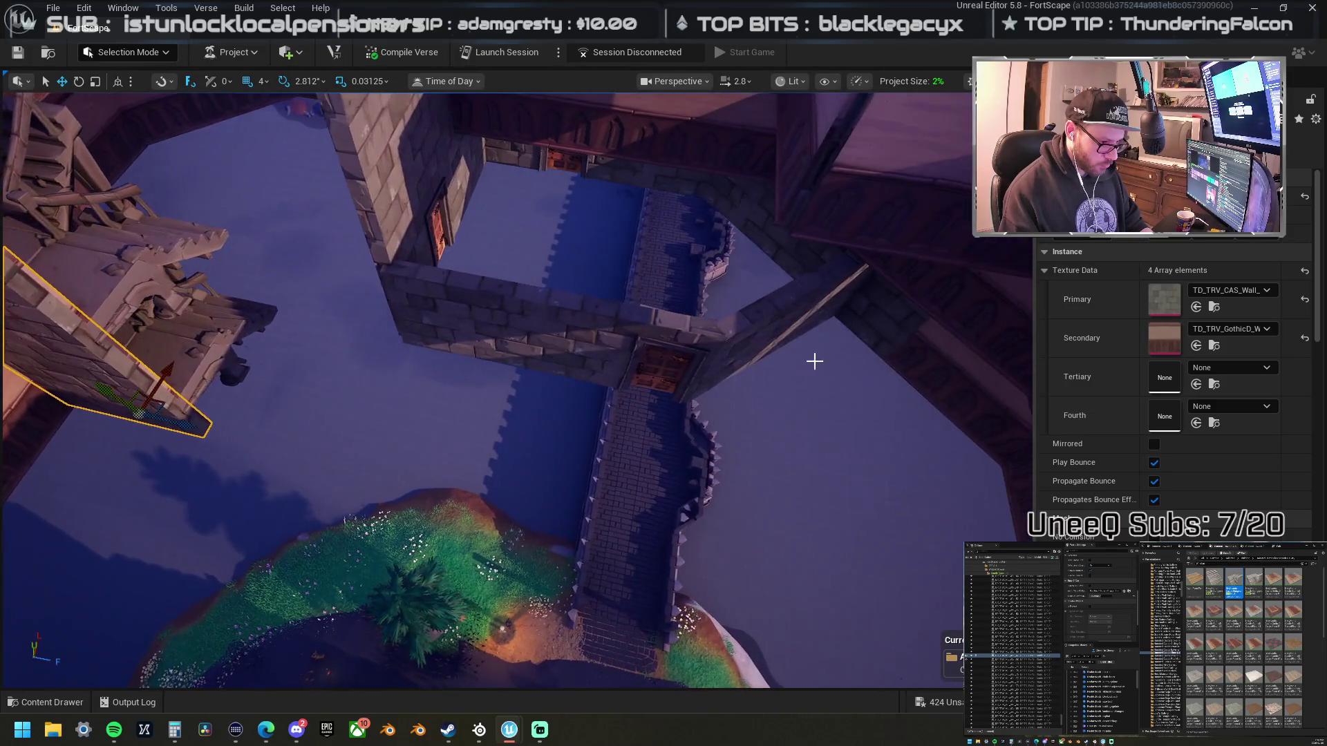
# - Slide the diagonal wall piece along its length down toward the stairs
pyautogui.click(832, 293)
pyautogui.click(796, 340)
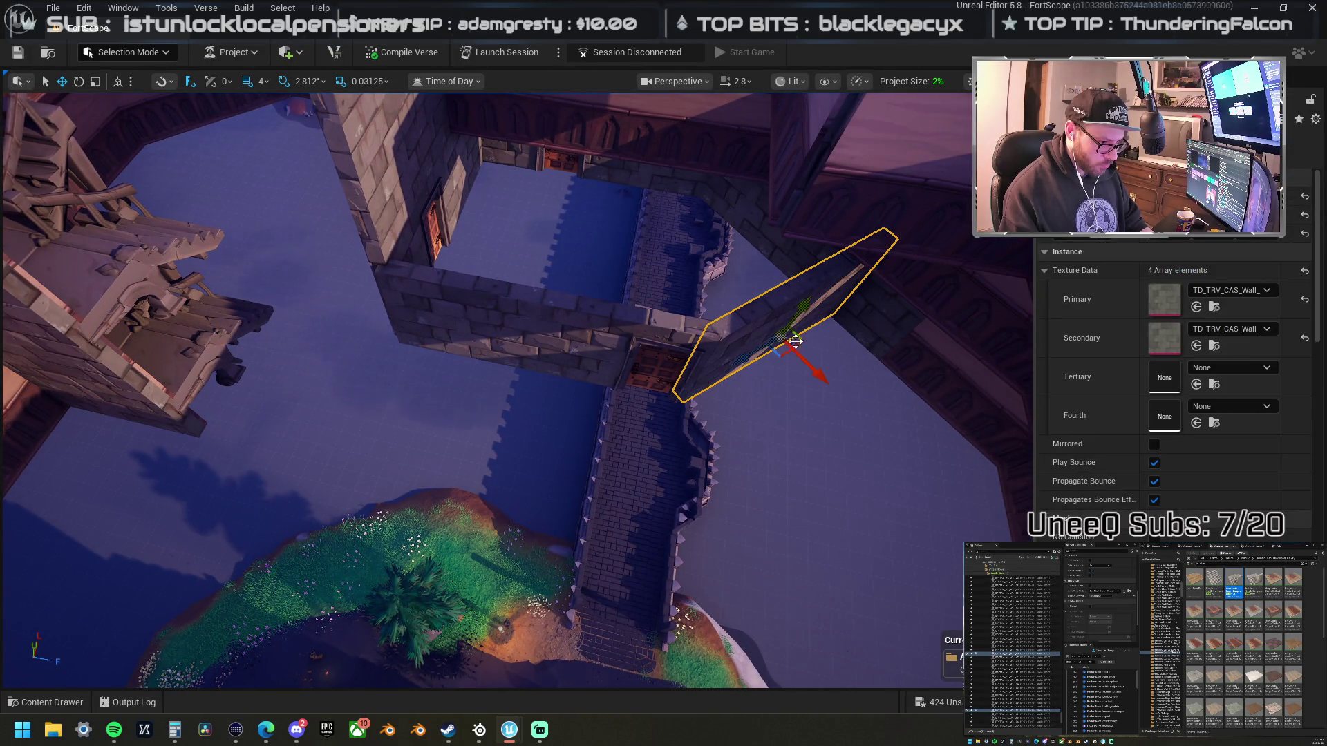
pyautogui.click(556, 345)
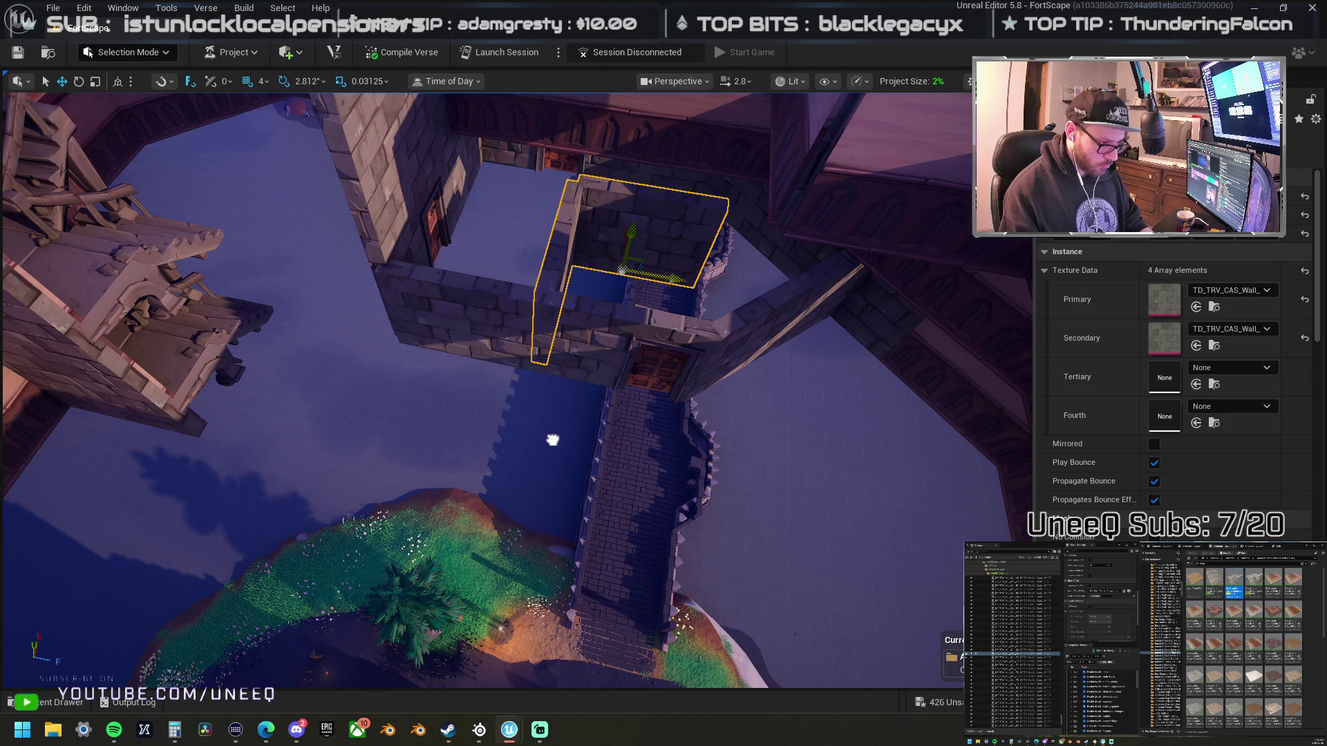
pyautogui.hotkey('ctrl', 'z')
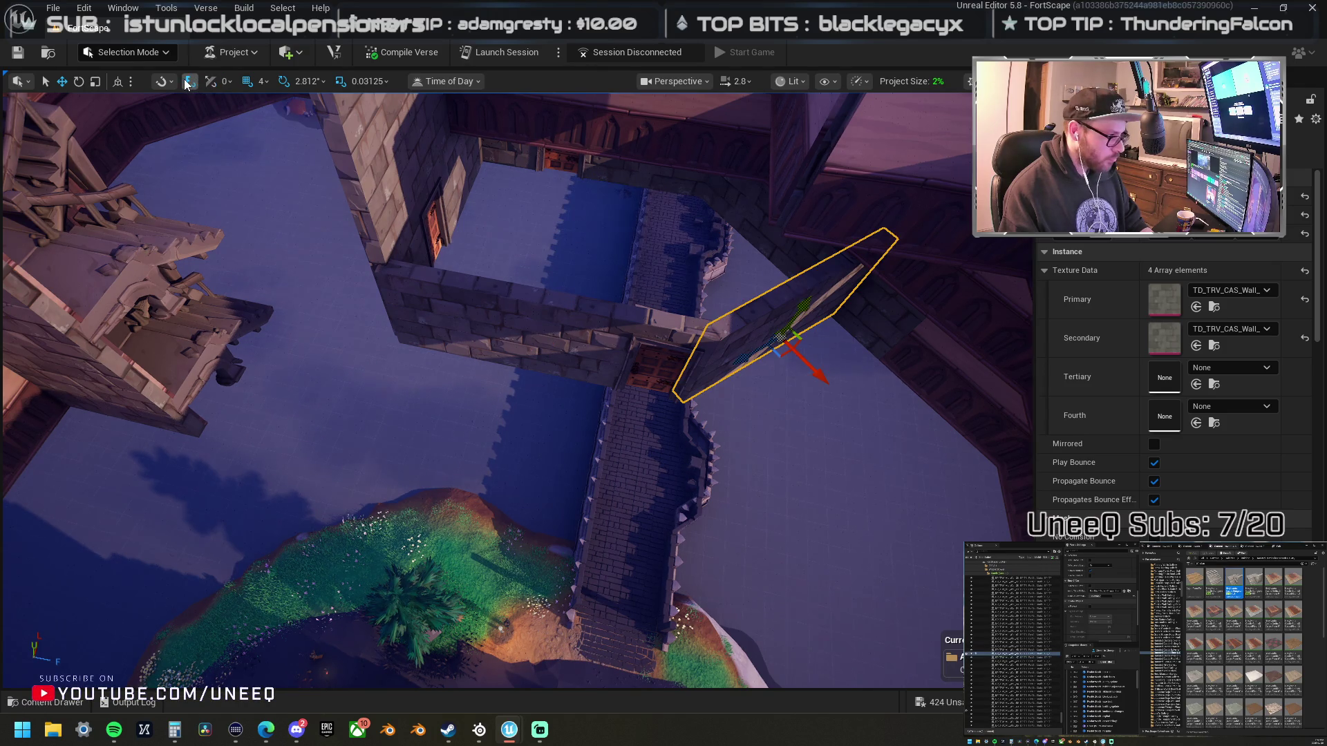
pyautogui.moveTo(726, 353); pyautogui.dragTo(550, 449)
pyautogui.hotkey('ctrl', 'z')
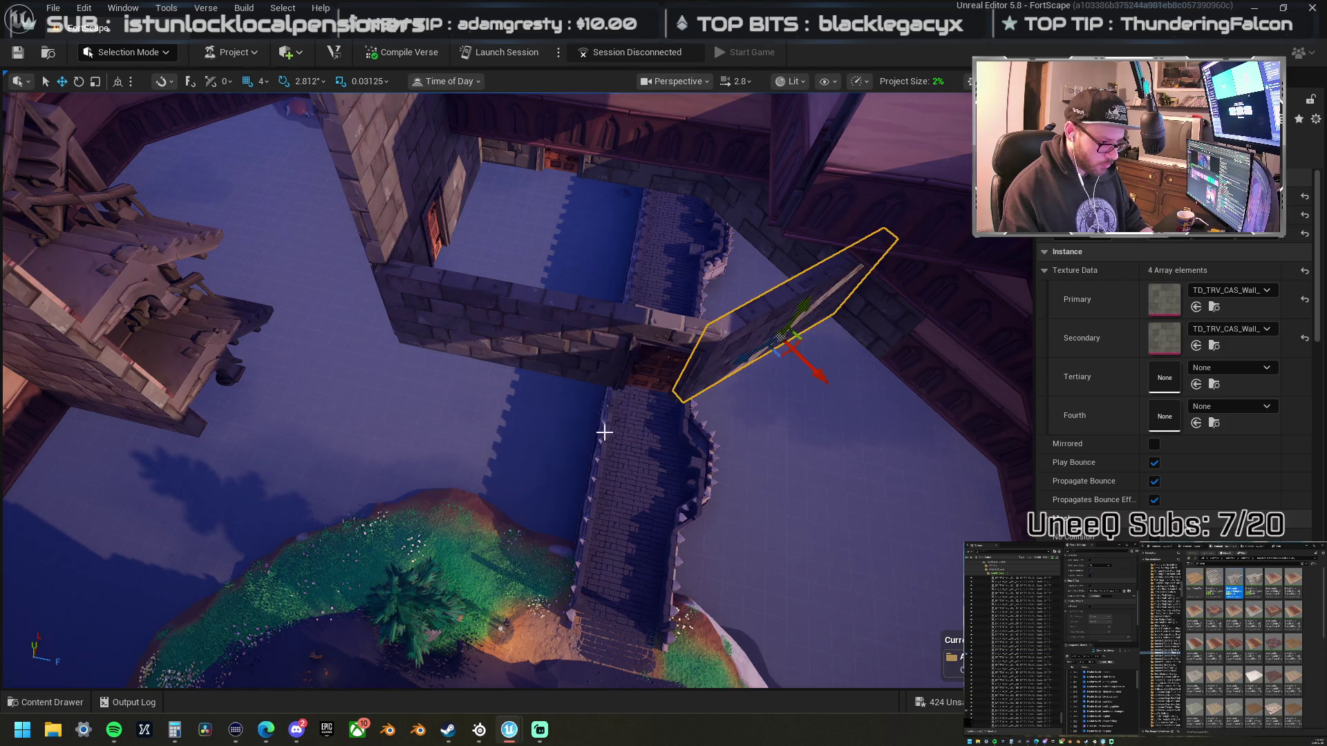
pyautogui.moveTo(734, 366); pyautogui.dragTo(495, 463)
pyautogui.moveTo(593, 510)
pyautogui.mouseDown()
pyautogui.moveTo(498, 368)
pyautogui.moveTo(358, 462)
pyautogui.moveTo(321, 408)
pyautogui.mouseUp()
# - Try sliding the larger upper wall block right, then undo it
pyautogui.click(358, 461)
pyautogui.click(296, 299)
pyautogui.moveTo(300, 353); pyautogui.dragTo(475, 394)
pyautogui.hotkey('ctrl', 'z')
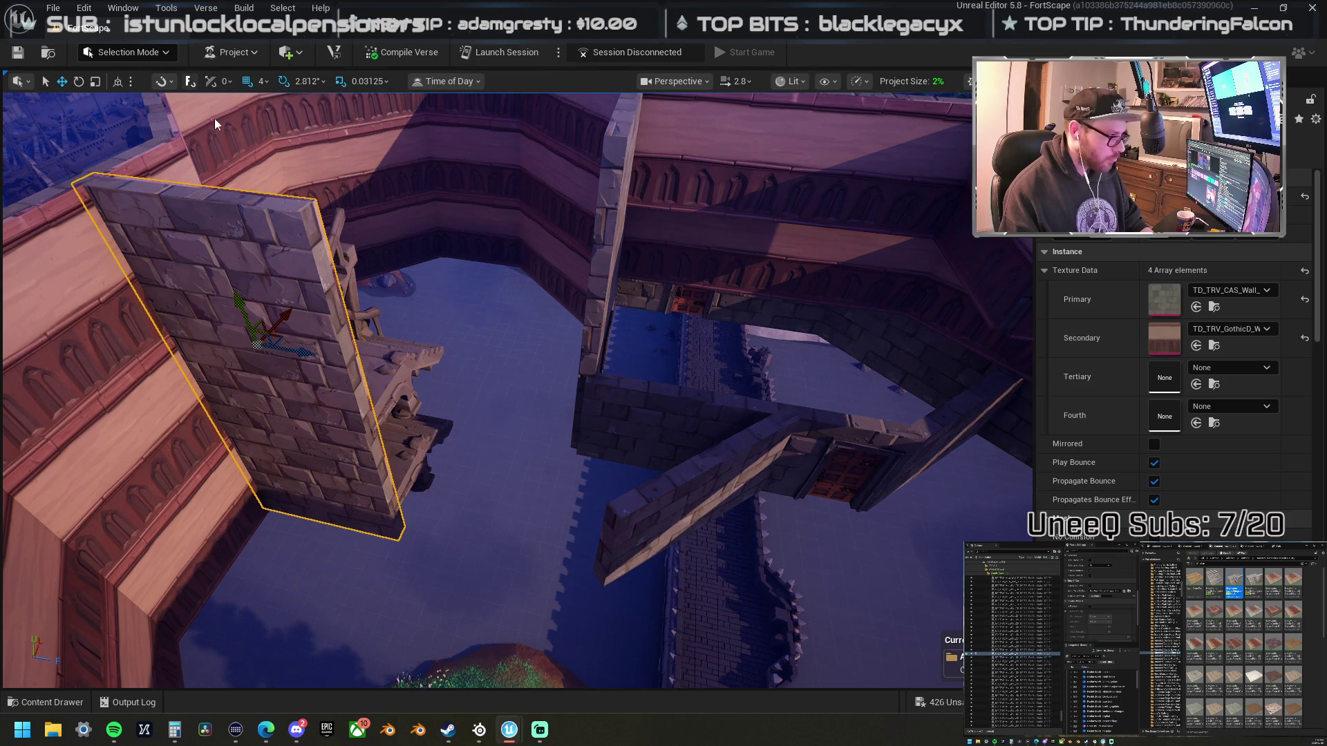
# - Try moving the upper wall block along Y and discard the change
pyautogui.moveTo(308, 353); pyautogui.dragTo(415, 373)
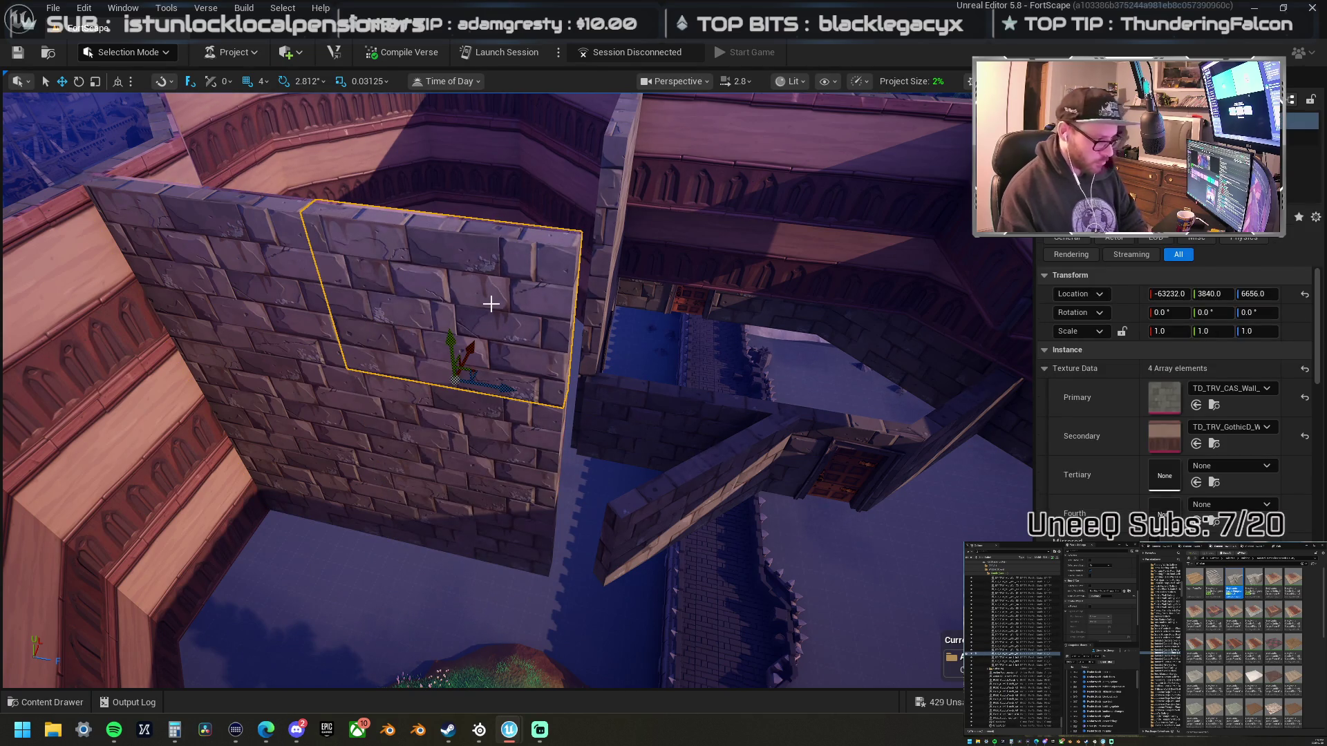
pyautogui.press('Delete')
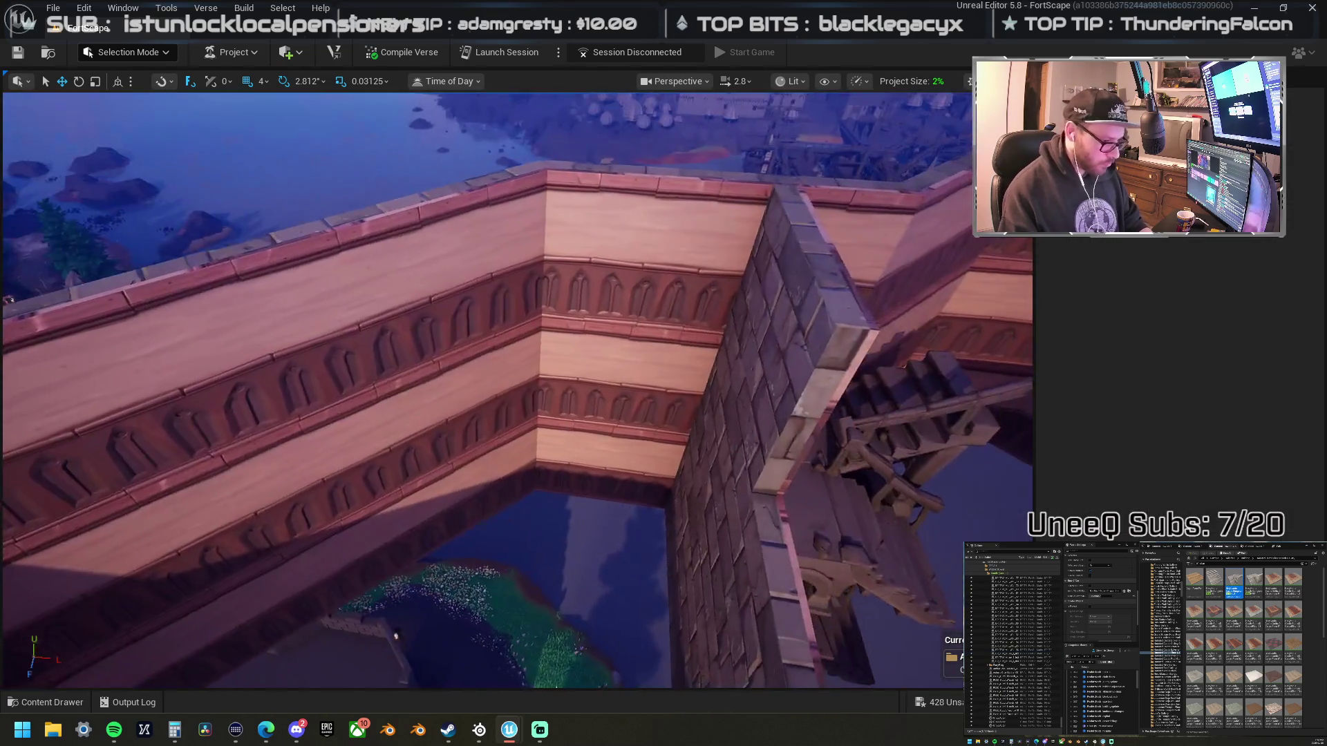
pyautogui.moveTo(518, 387)
pyautogui.mouseDown()
pyautogui.moveTo(463, 397)
pyautogui.moveTo(526, 374)
pyautogui.mouseUp()
# - Switch to world coordinates and slide the stone wall piece above the stairs left along X
pyautogui.click(590, 335)
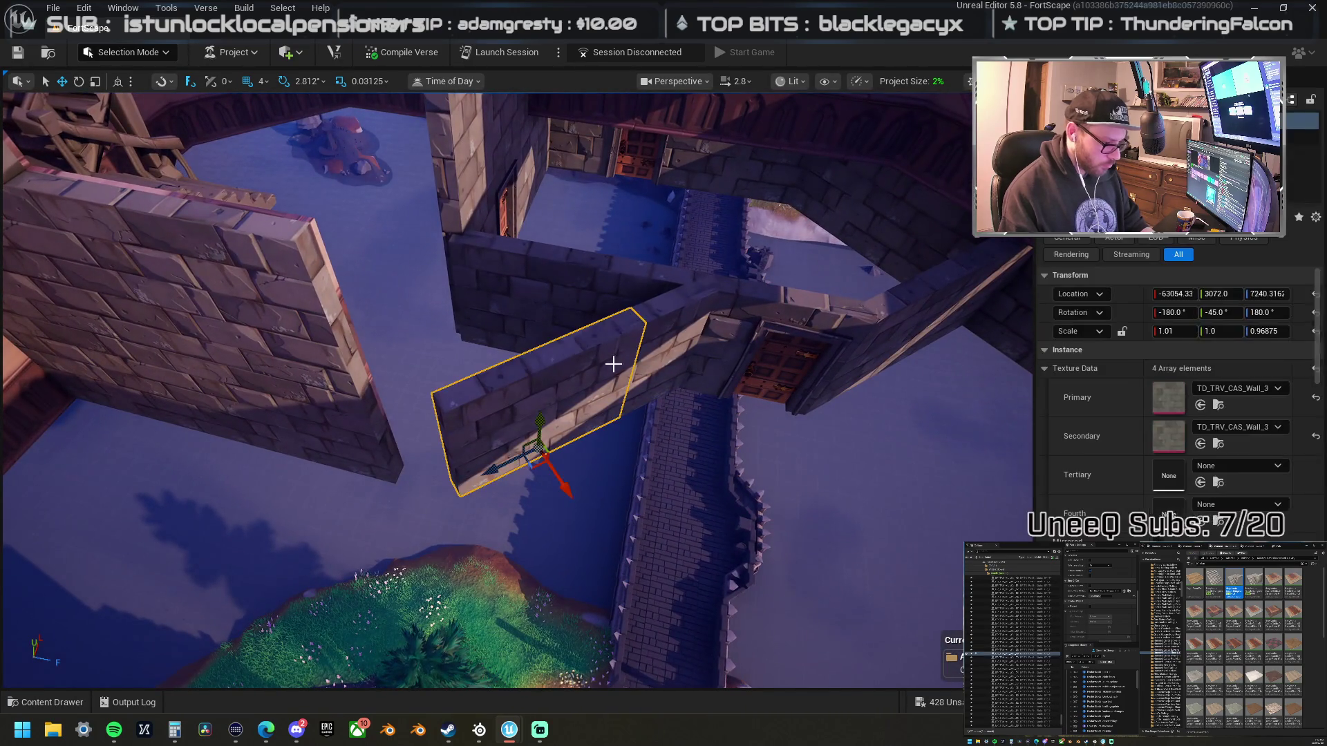
pyautogui.click(190, 82)
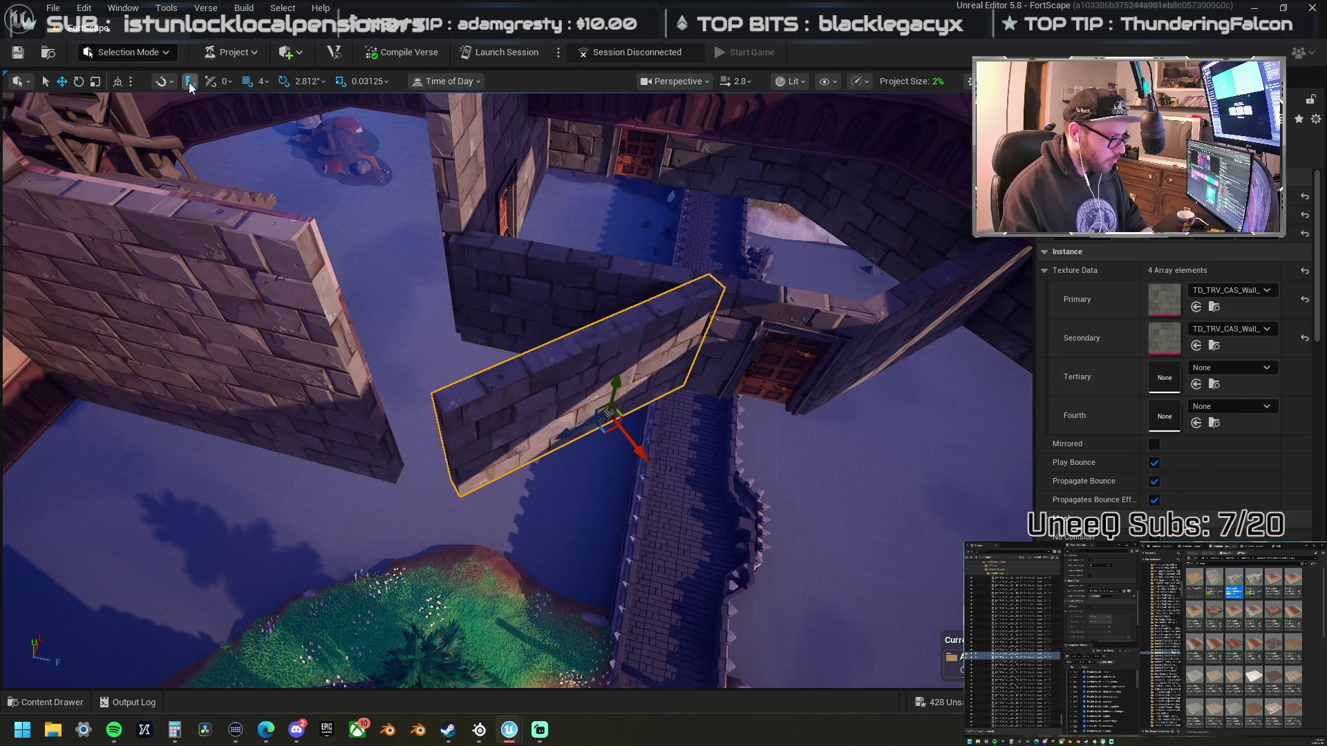
pyautogui.click(115, 82)
pyautogui.scroll(5, 591, 289)
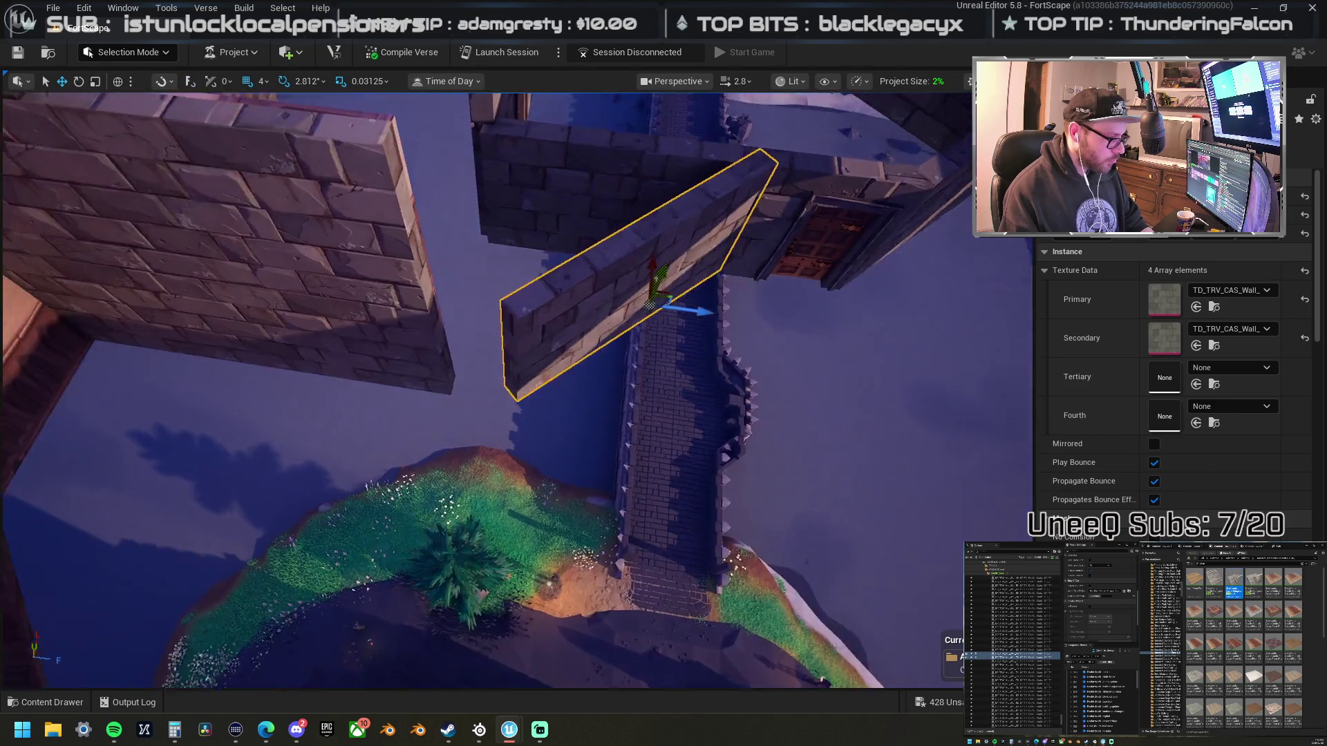
pyautogui.moveTo(718, 320)
pyautogui.mouseDown()
pyautogui.moveTo(622, 308)
pyautogui.moveTo(594, 284)
pyautogui.moveTo(629, 284)
pyautogui.moveTo(563, 284)
pyautogui.mouseUp()
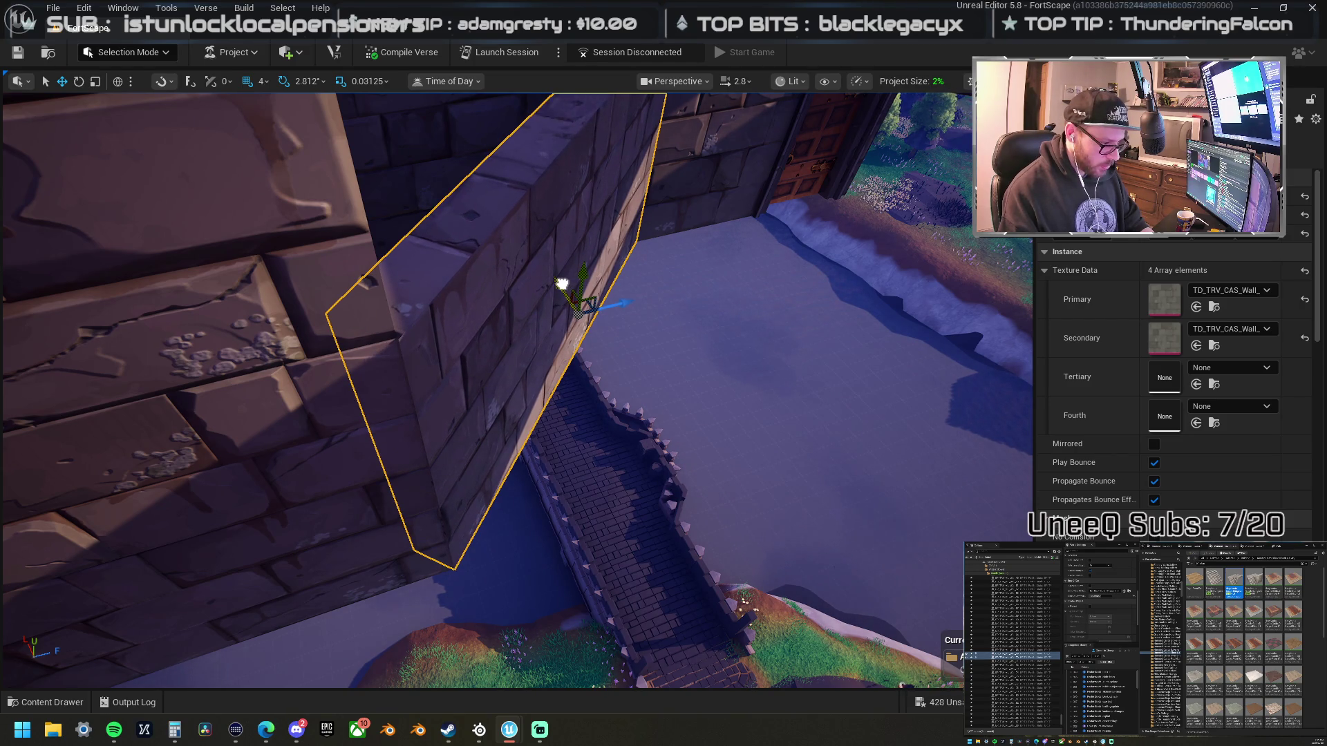
pyautogui.press('f')
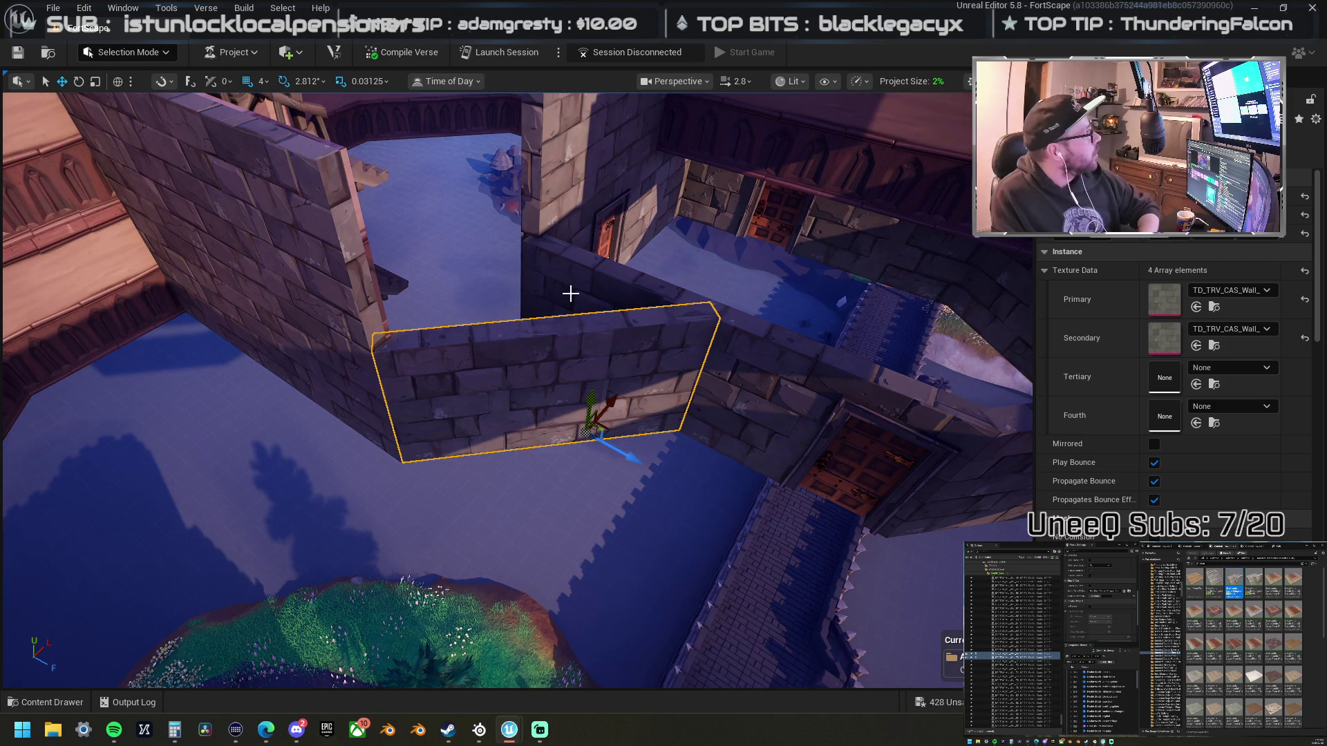
pyautogui.moveTo(570, 294); pyautogui.dragTo(528, 418)
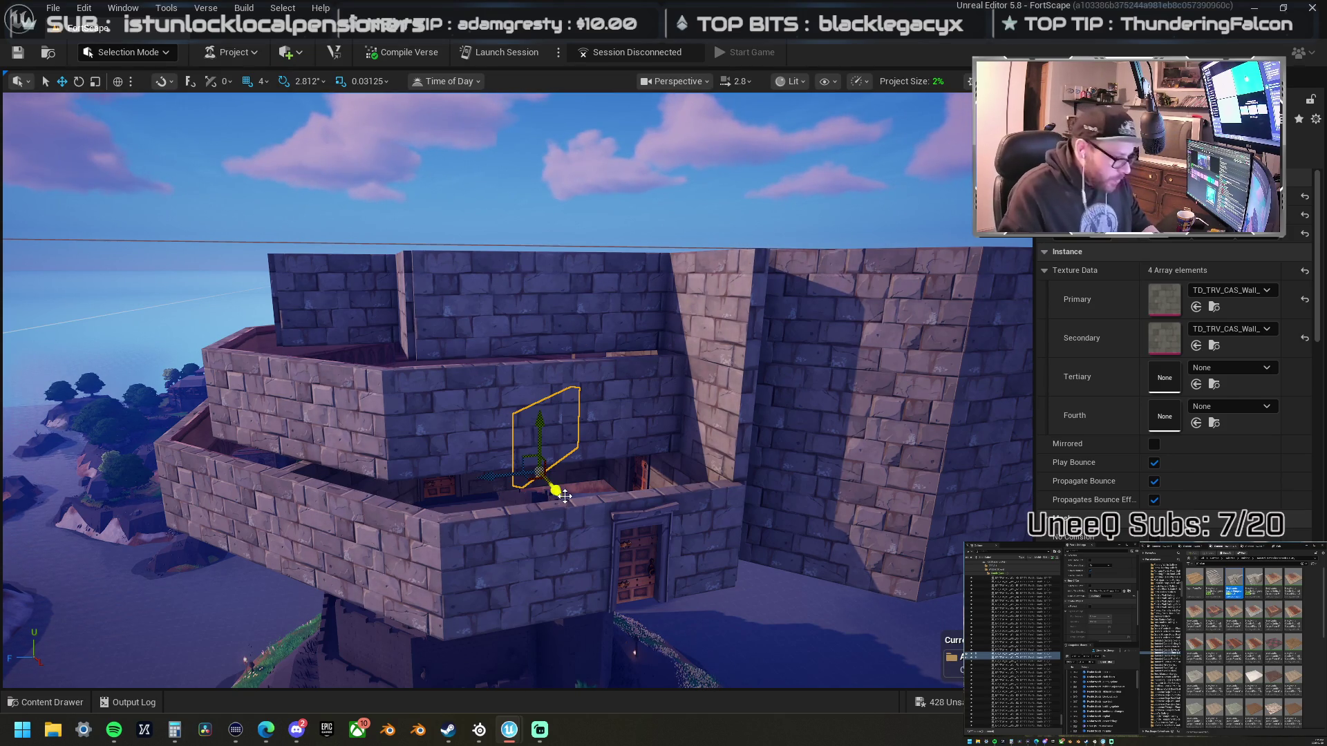
# - Fly over the castle and select several of the tower's wall pieces to inspect them
pyautogui.moveTo(605, 470)
pyautogui.mouseDown()
pyautogui.moveTo(608, 428)
pyautogui.moveTo(608, 484)
pyautogui.moveTo(576, 511)
pyautogui.moveTo(573, 553)
pyautogui.moveTo(548, 535)
pyautogui.moveTo(634, 505)
pyautogui.mouseUp()
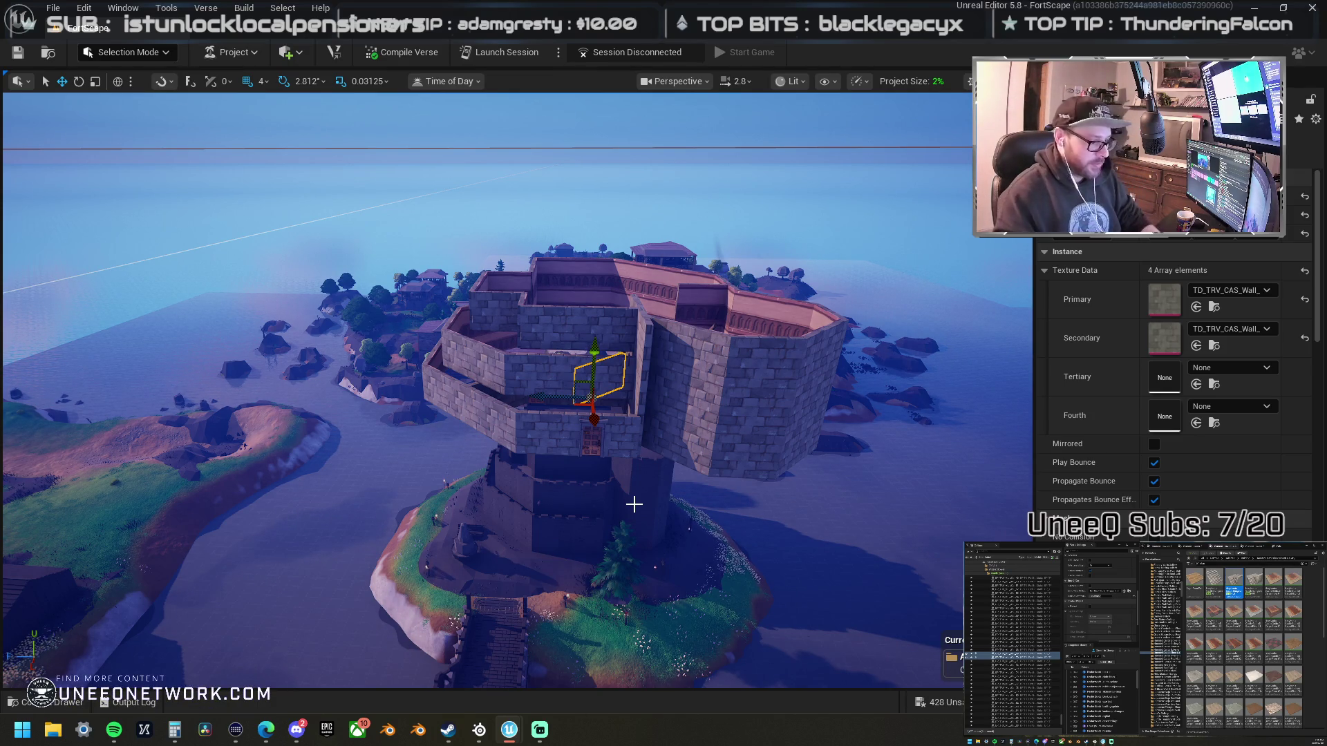
pyautogui.scroll(10, 632, 474)
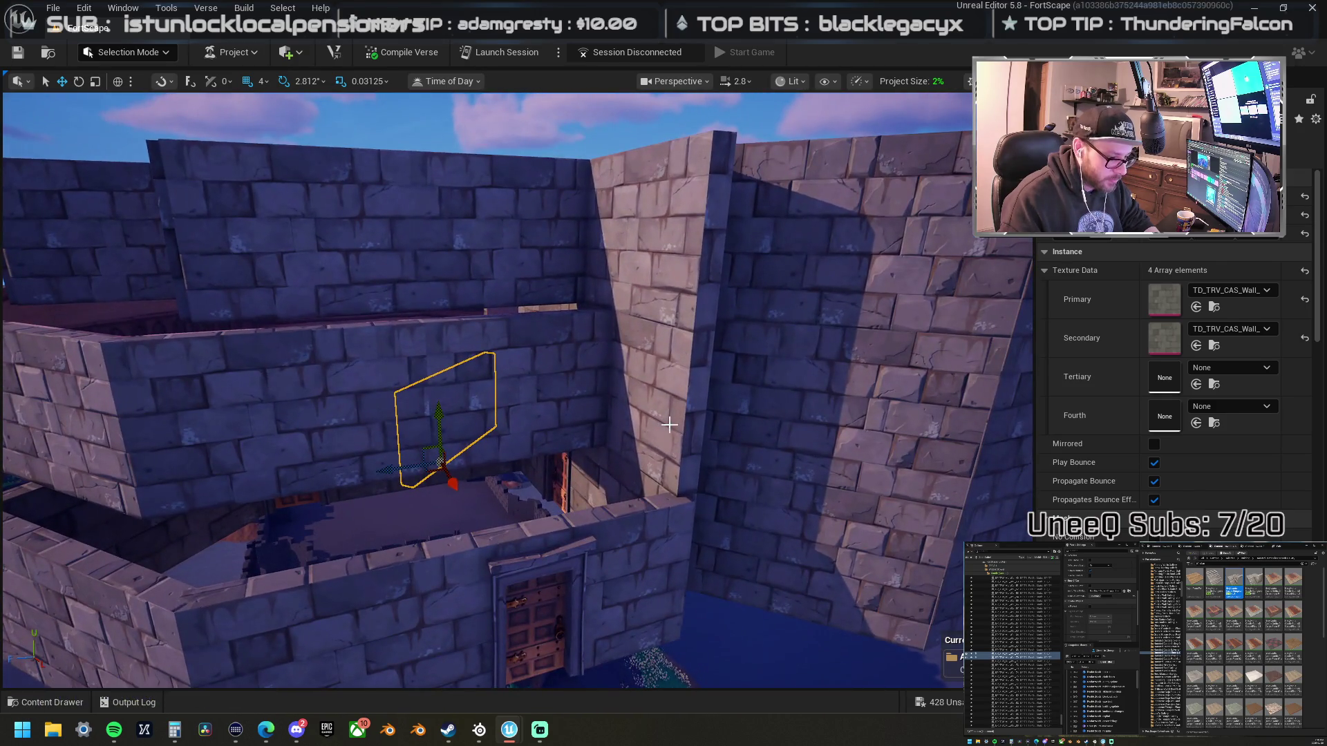
pyautogui.click(687, 436)
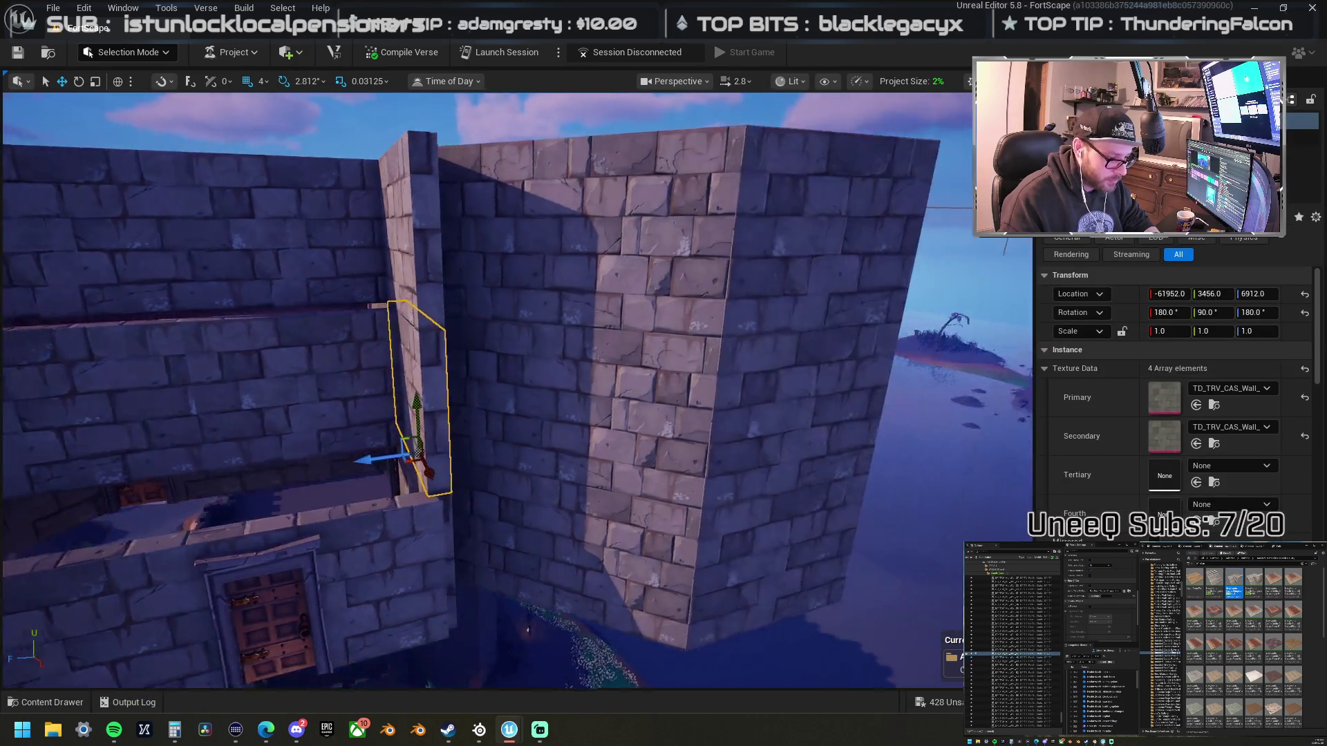
pyautogui.scroll(-10, 518, 389)
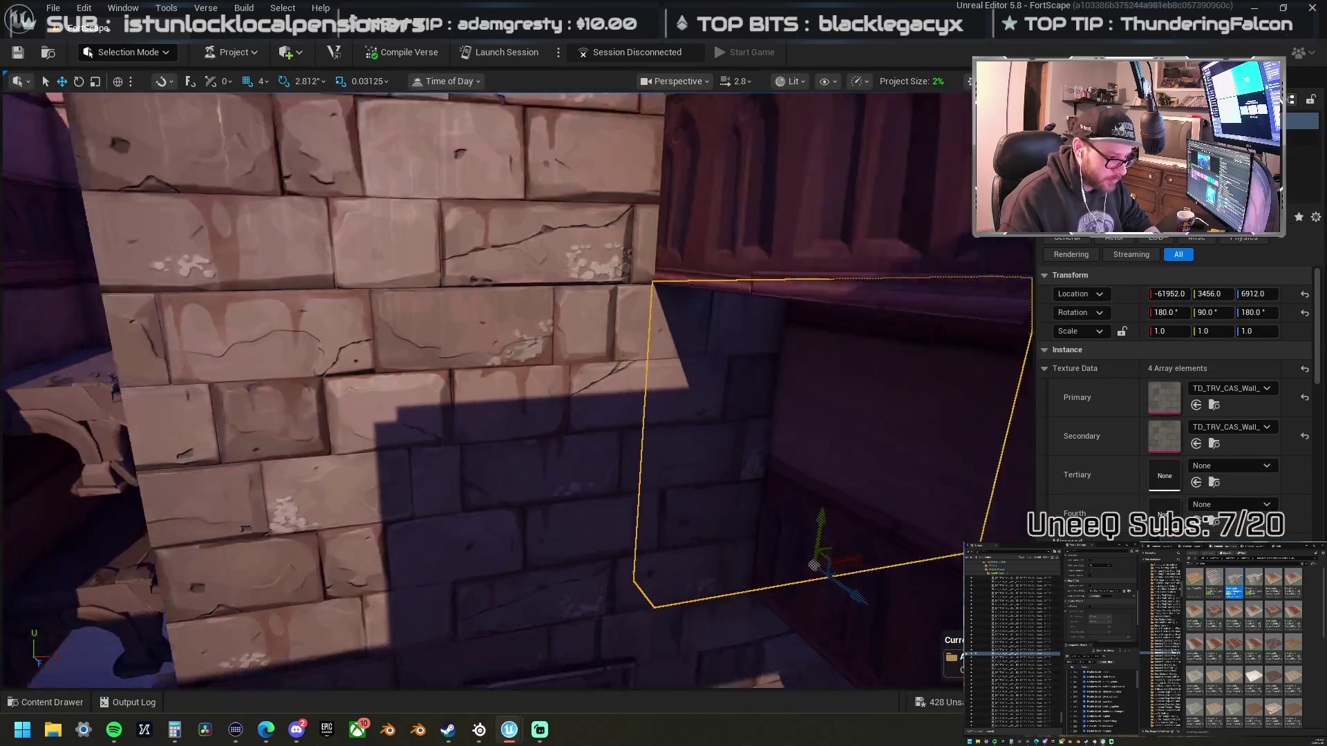
pyautogui.scroll(-10, 518, 389)
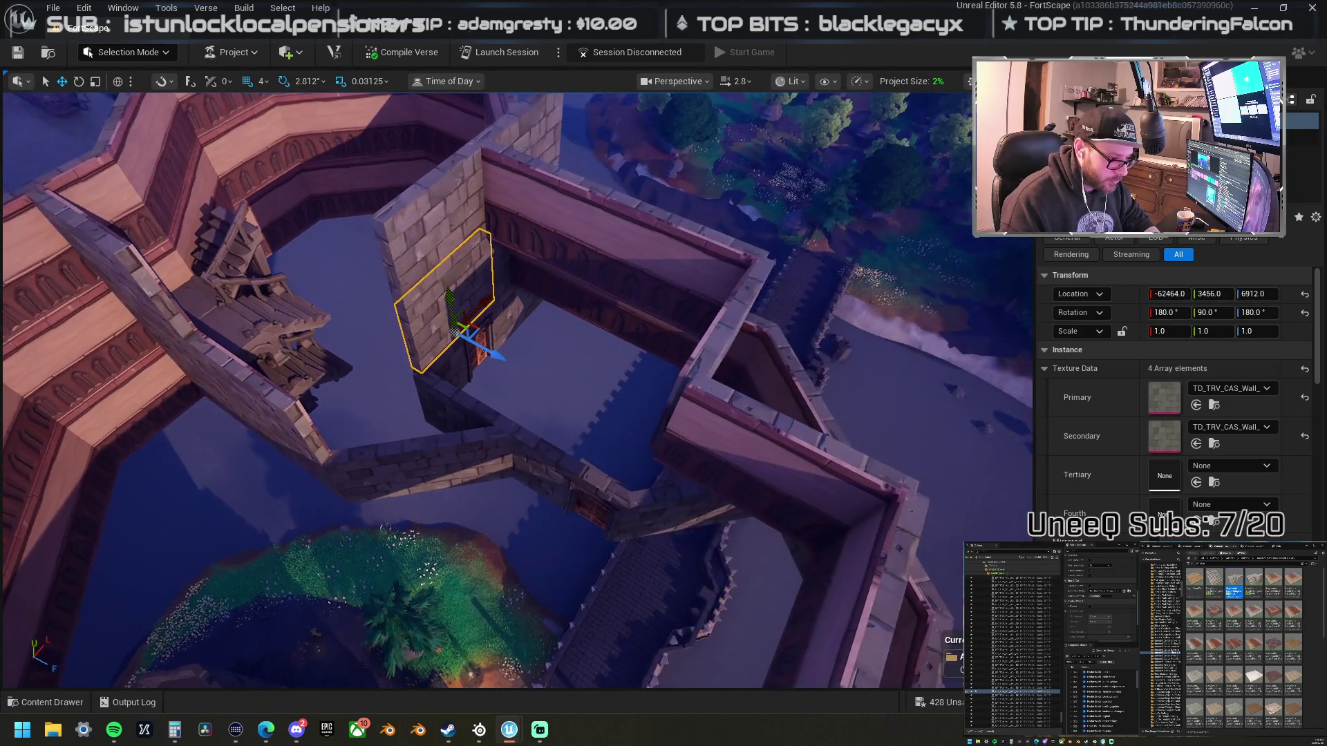
pyautogui.click(465, 413)
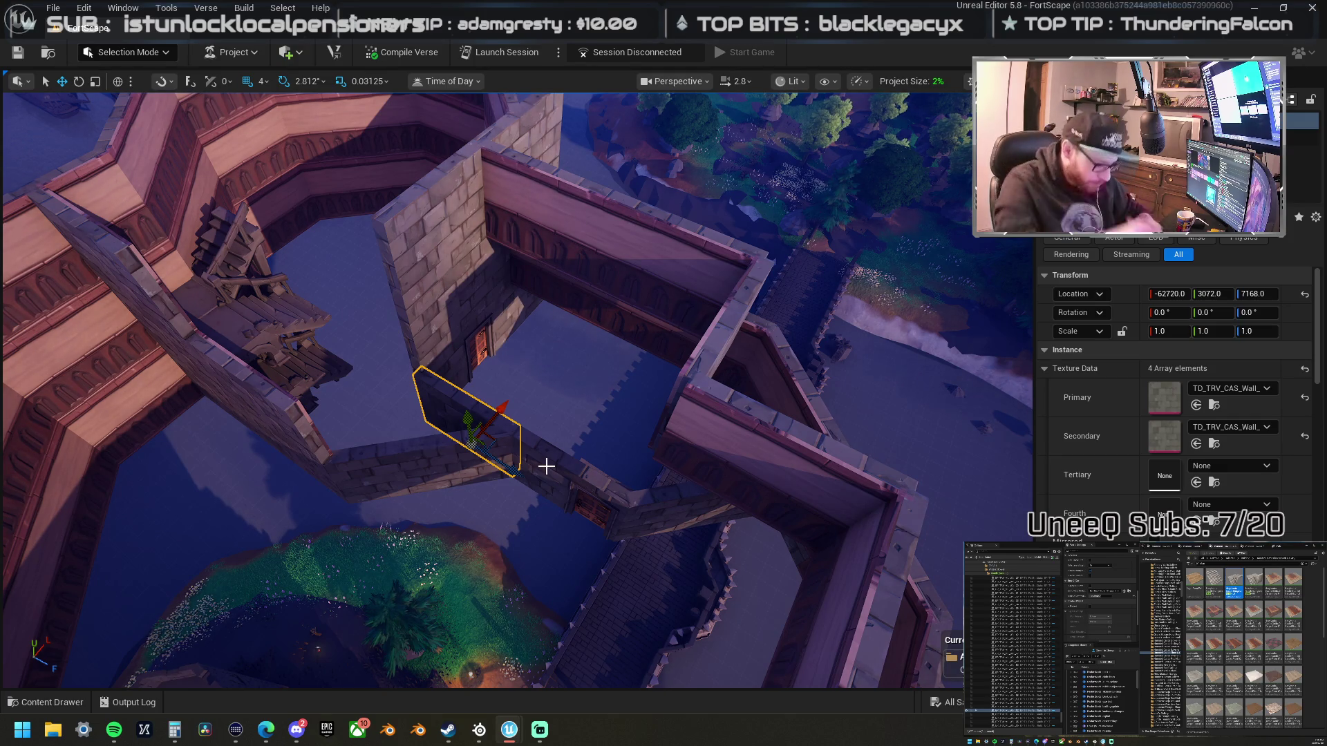
# - Rotate the view over the castle and expand a folder in the Outliner
pyautogui.moveTo(557, 400); pyautogui.dragTo(538, 344)
pyautogui.click(1012, 650)
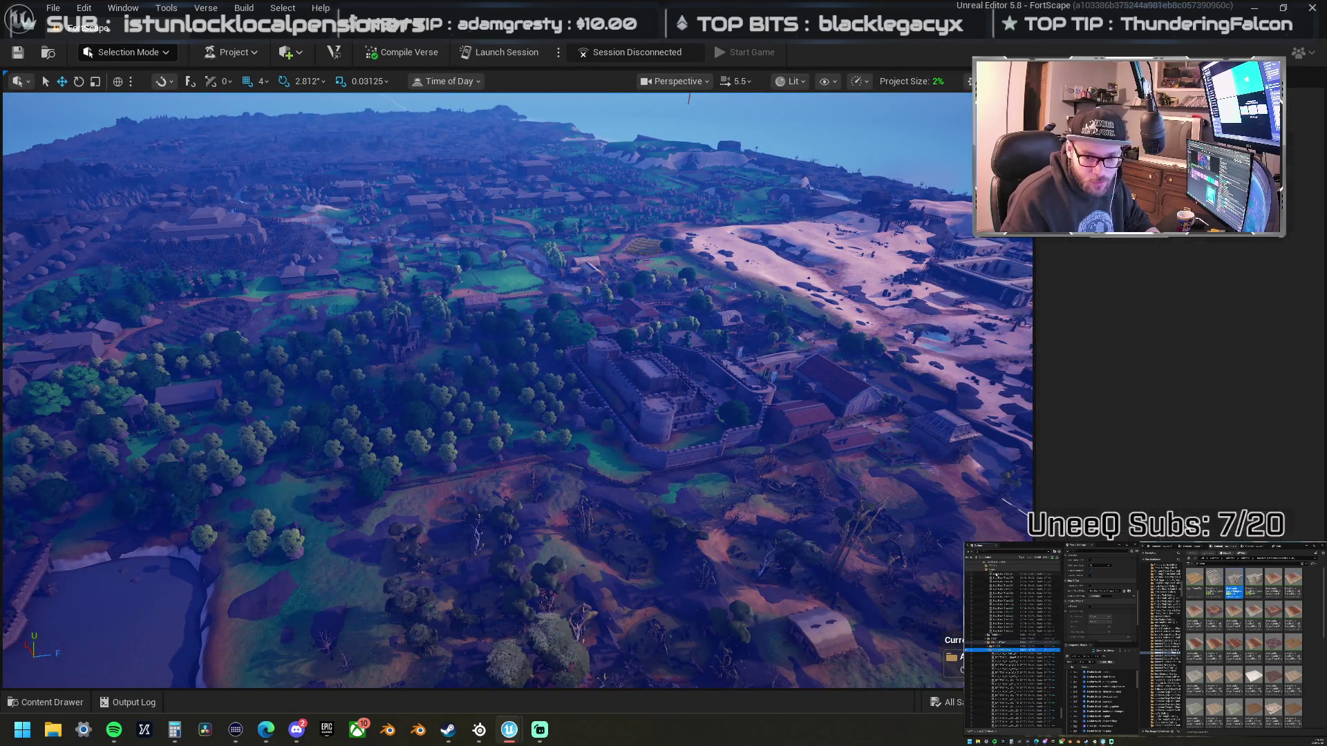
pyautogui.click(985, 649)
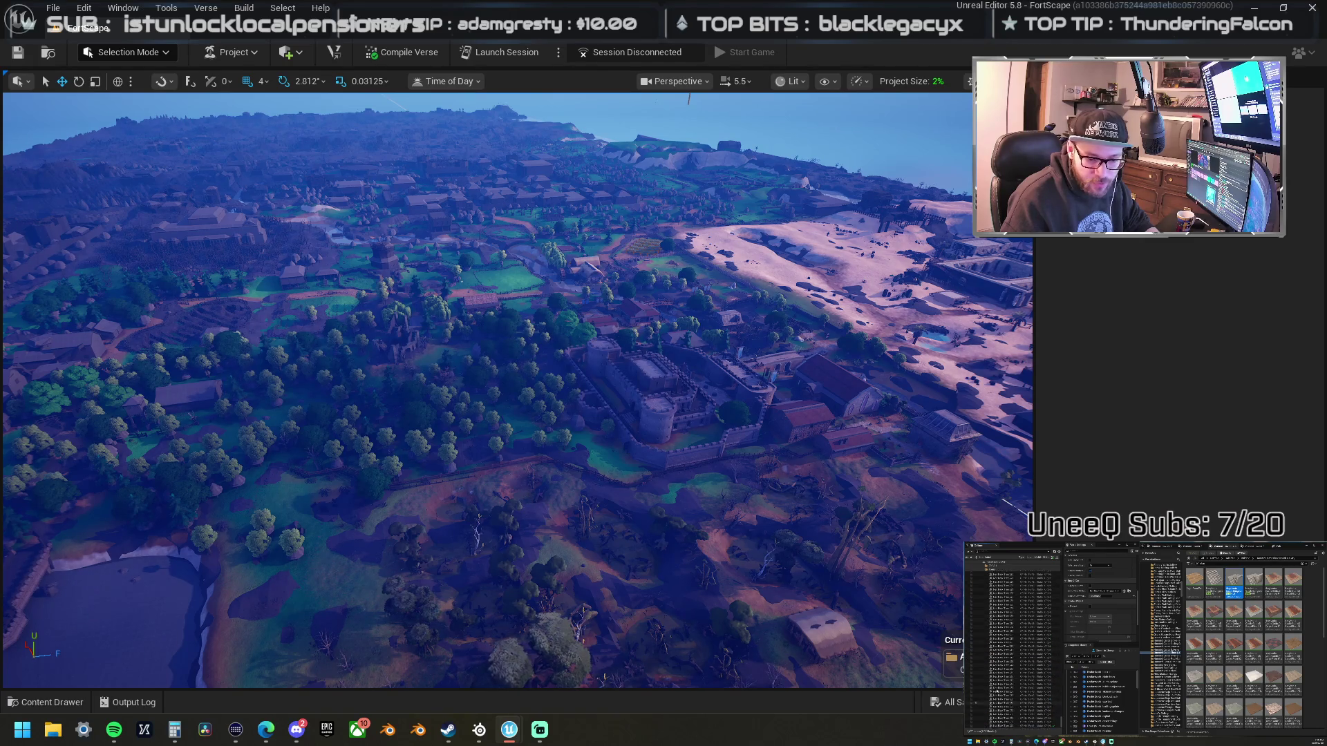
pyautogui.click(988, 655)
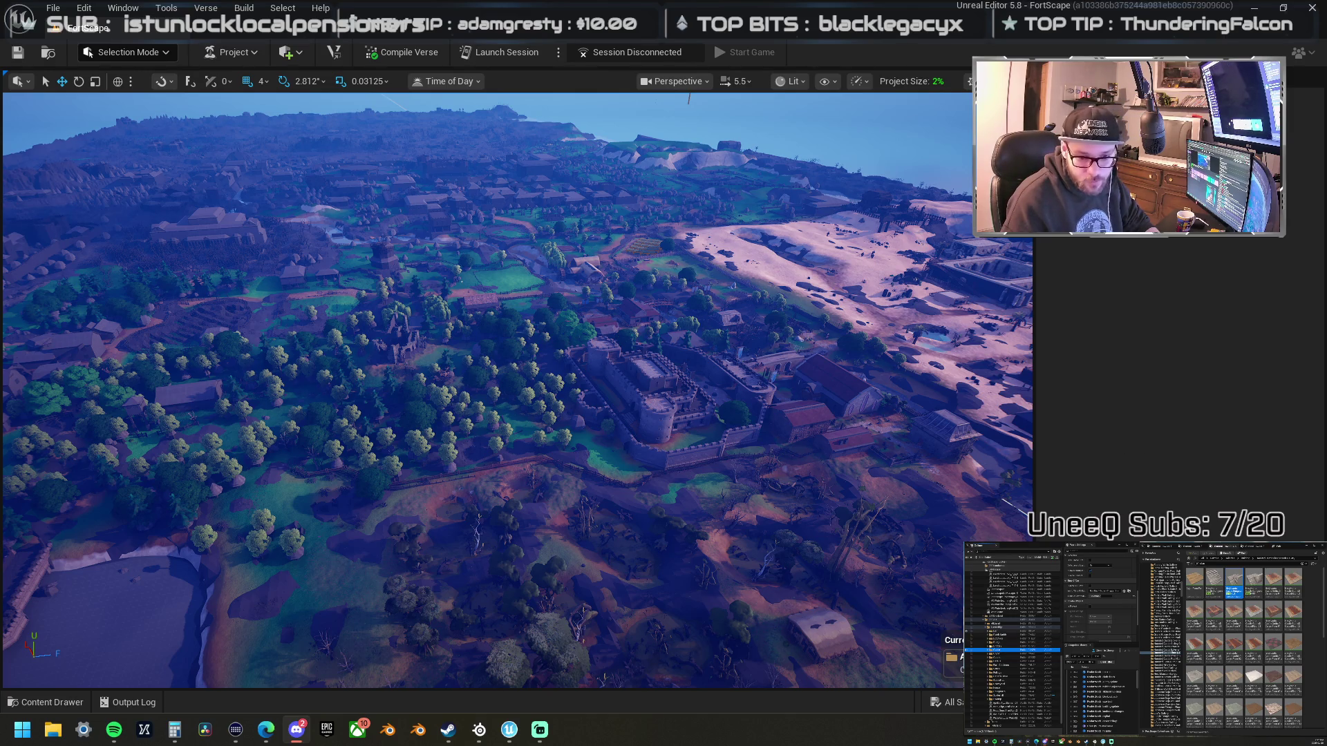
pyautogui.click(1009, 622)
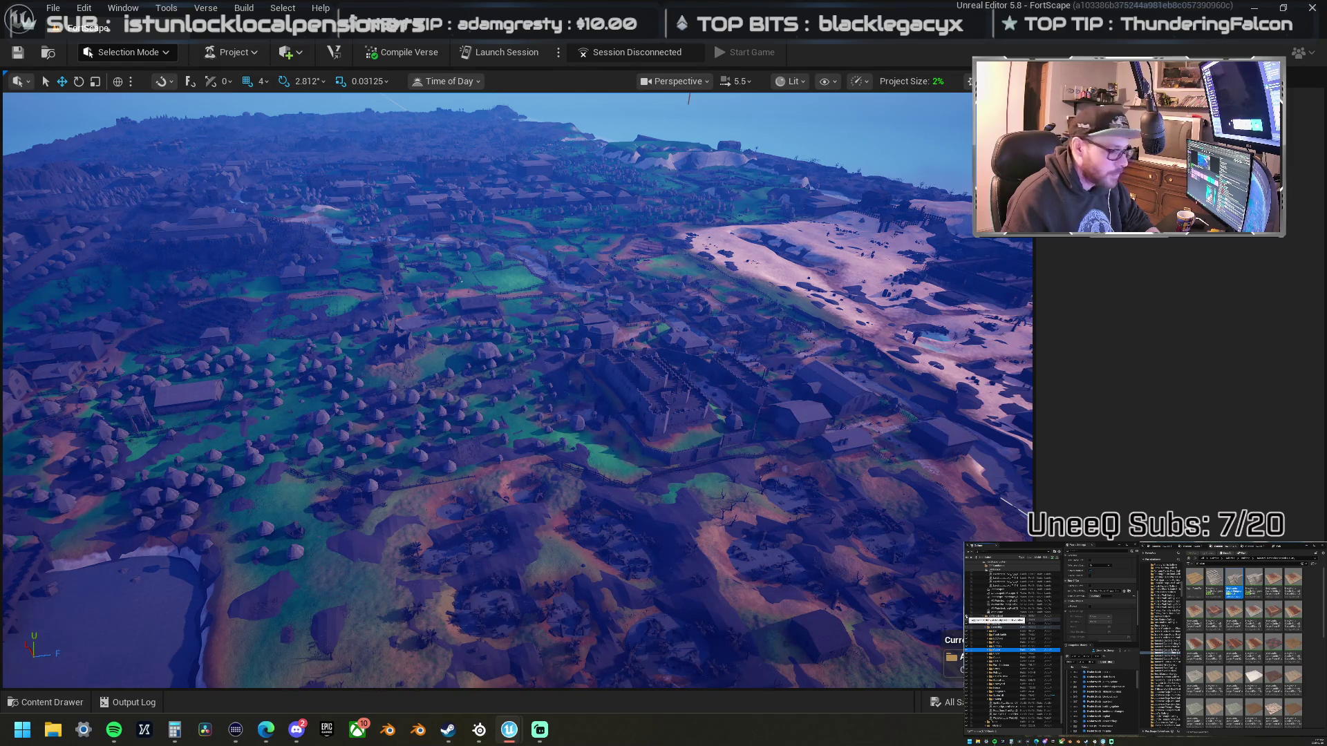
pyautogui.click(966, 621)
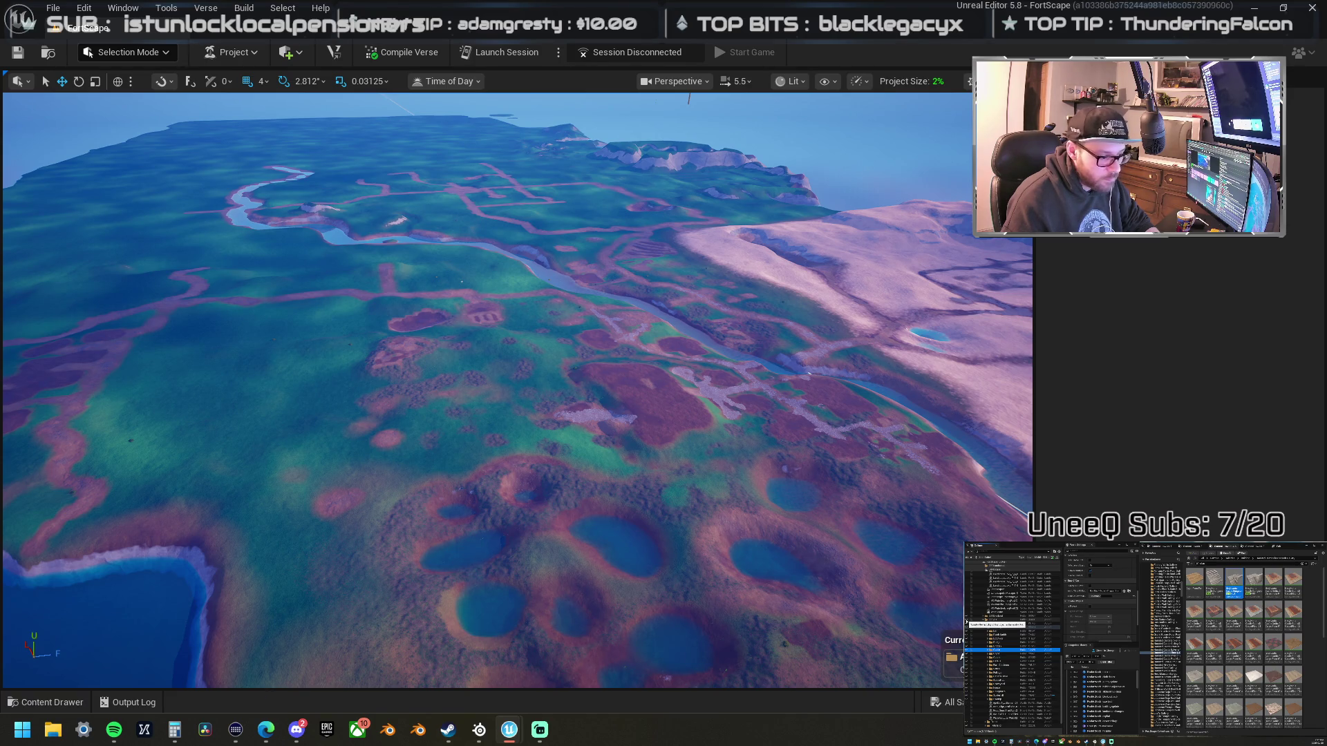
pyautogui.click(967, 621)
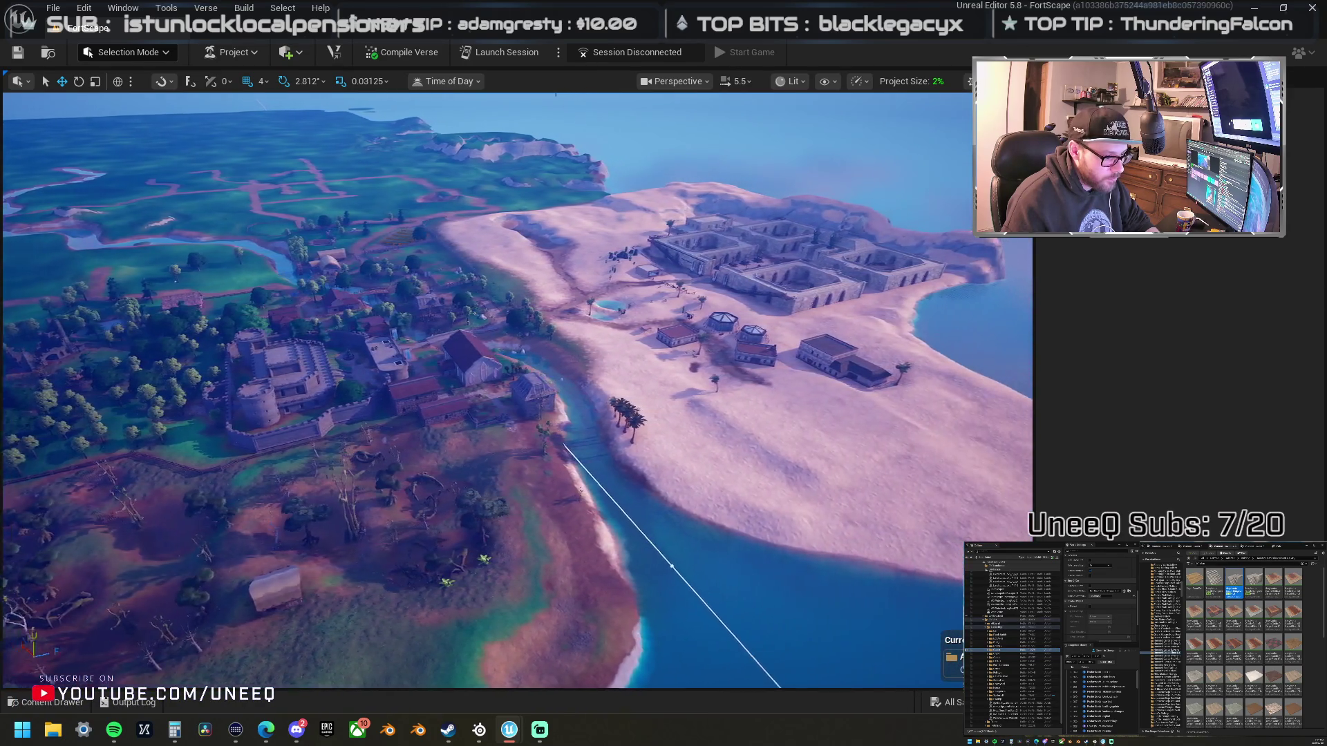
# - Fly the camera out of the beach town's wooden hut and back over the castle
pyautogui.scroll(1, 519, 391)
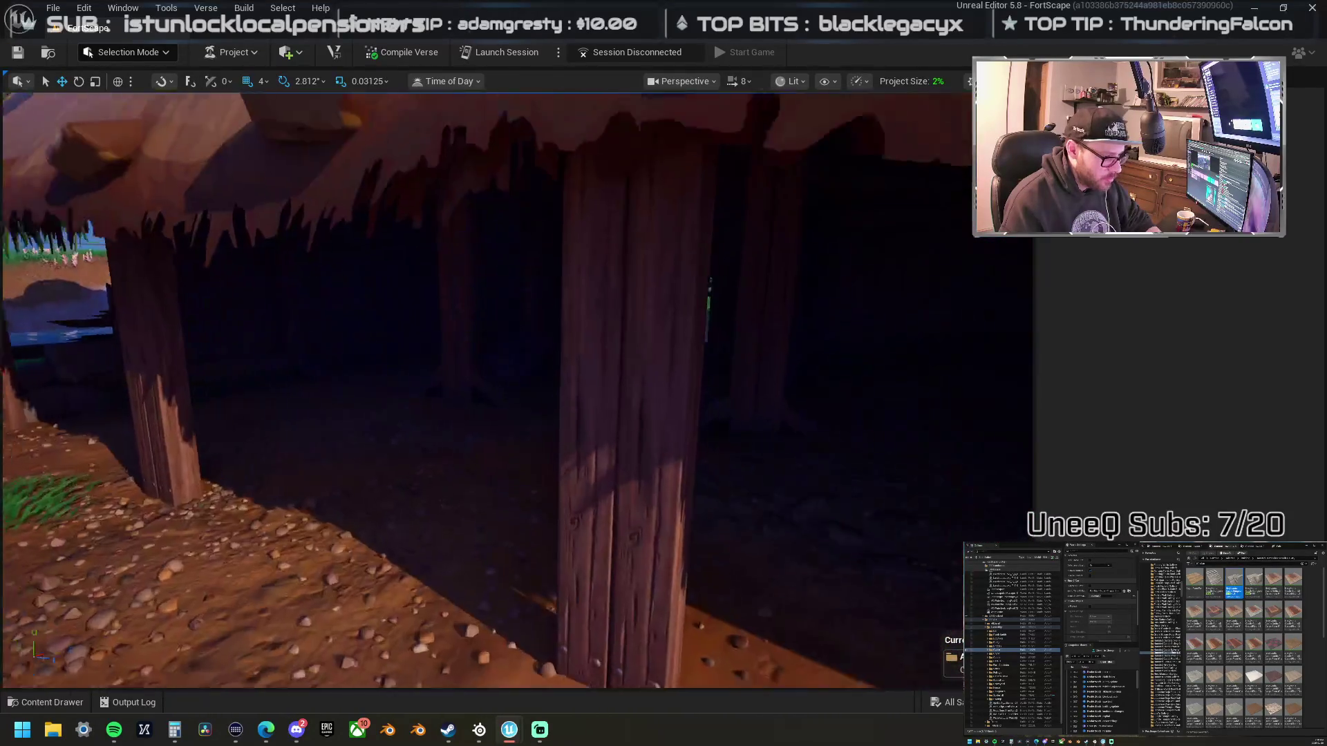
pyautogui.press('s')
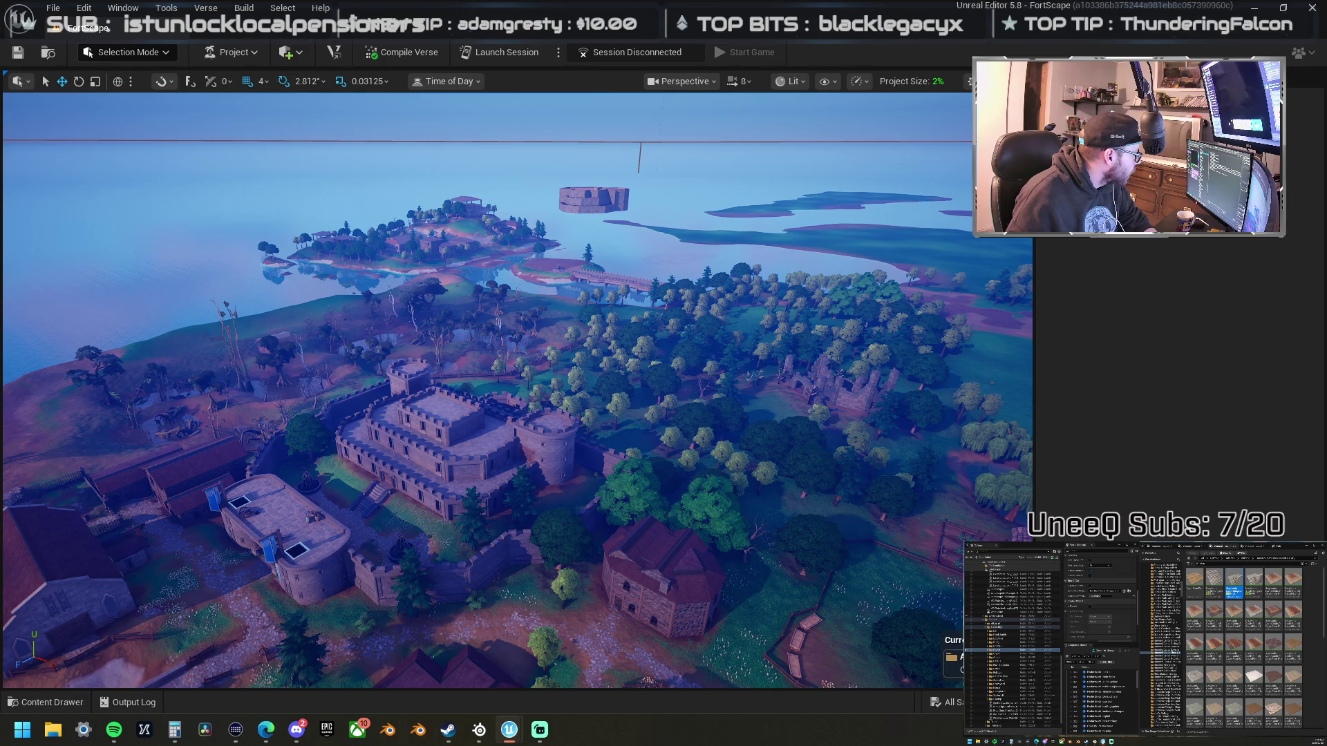
# - Close the output log and browse the Verse, project and session launch menus without changing anything
pyautogui.moveTo(3, 316); pyautogui.dragTo(408, 316)
pyautogui.click(414, 316)
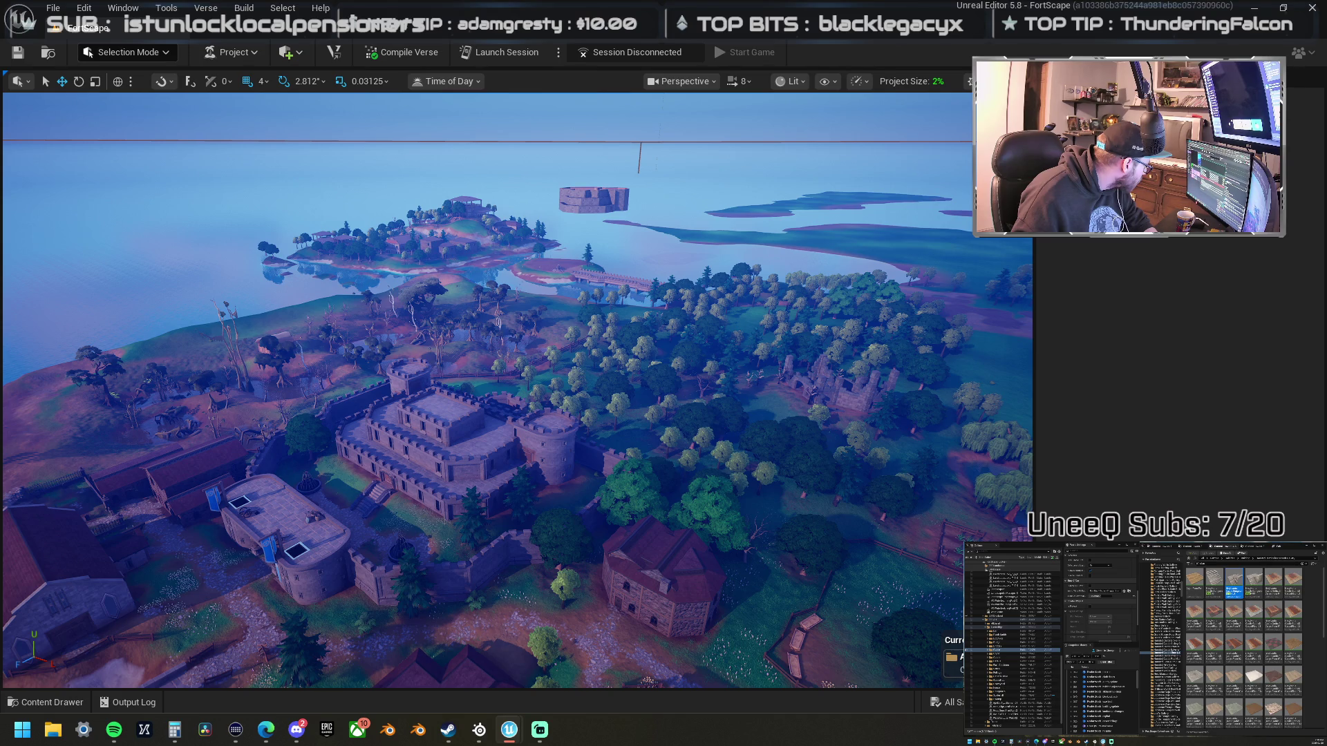
pyautogui.click(207, 8)
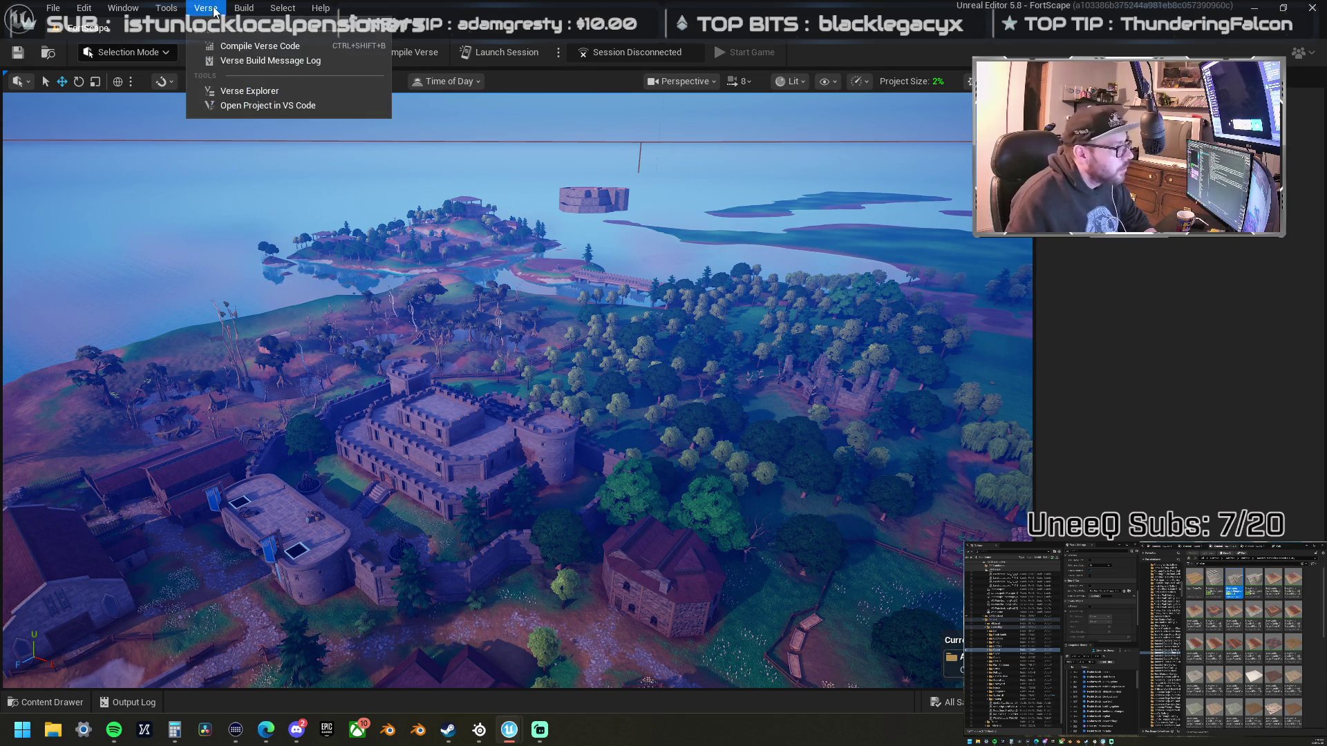
pyautogui.moveTo(285, 14)
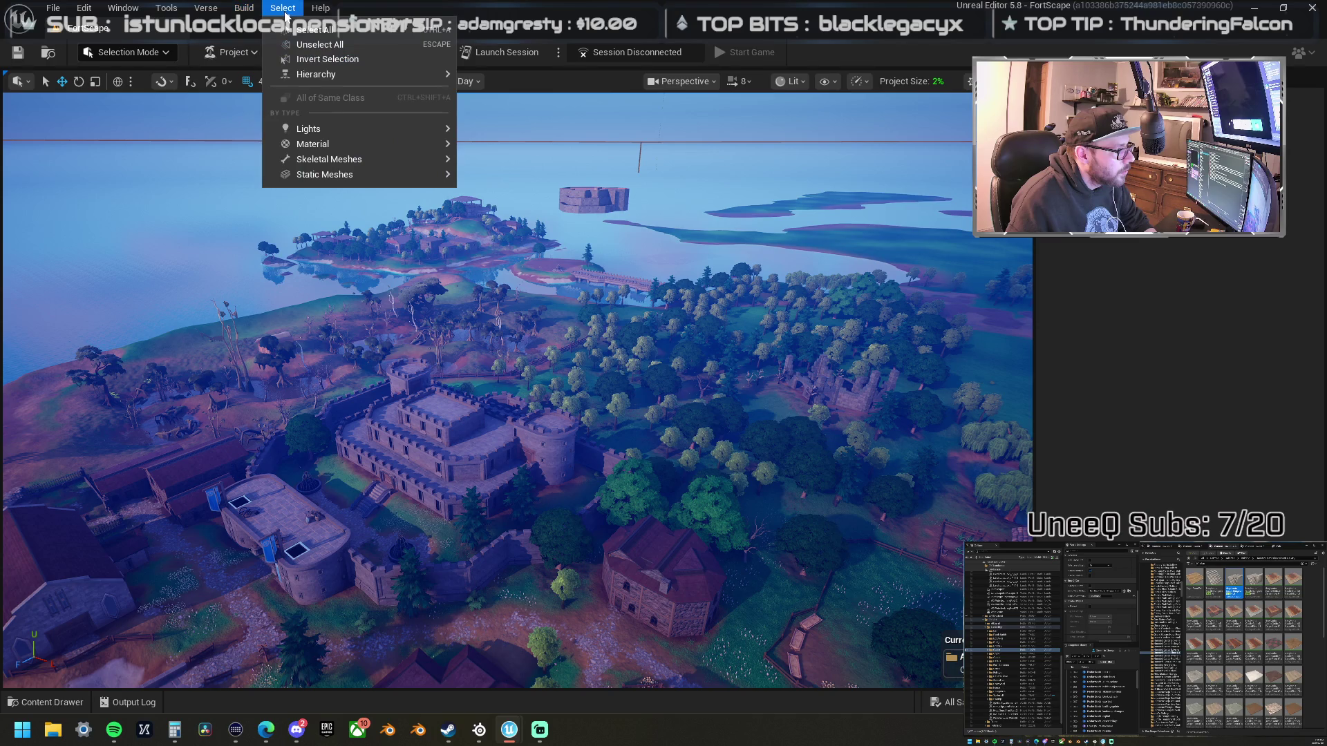
pyautogui.click(282, 8)
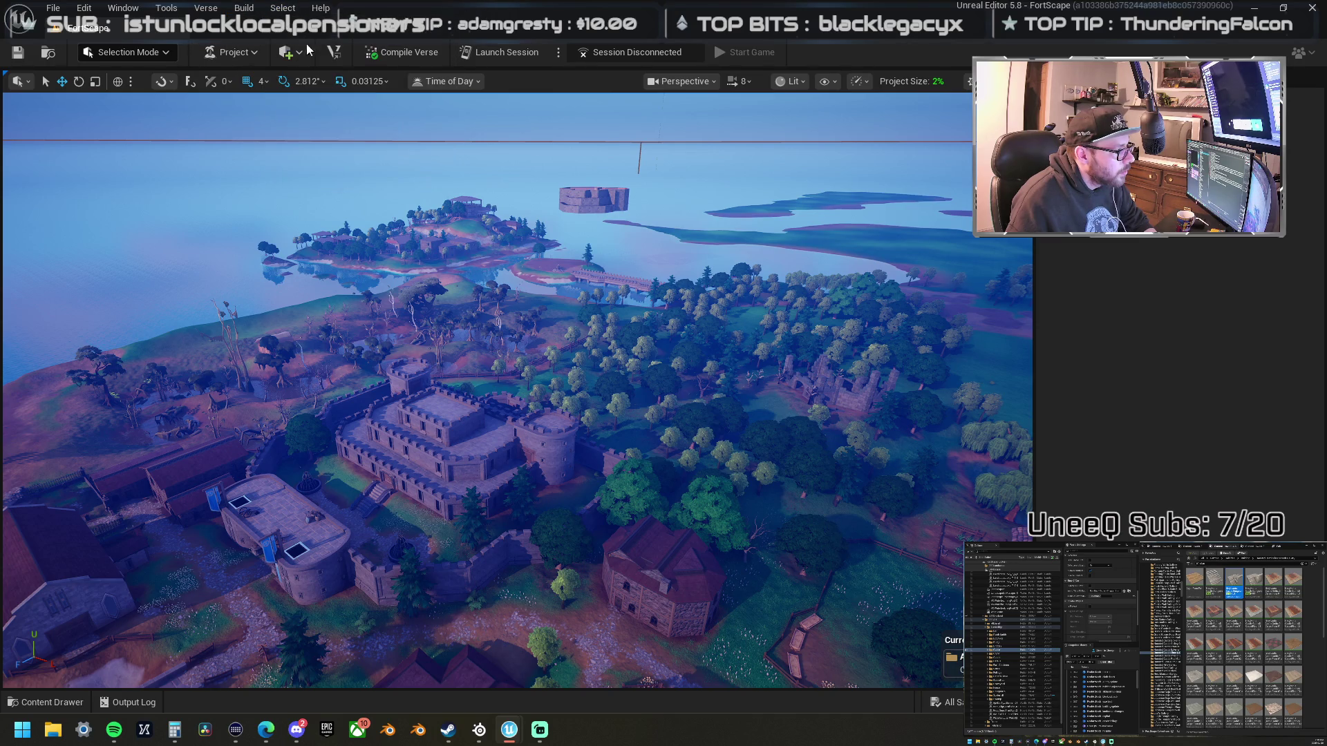
pyautogui.click(242, 57)
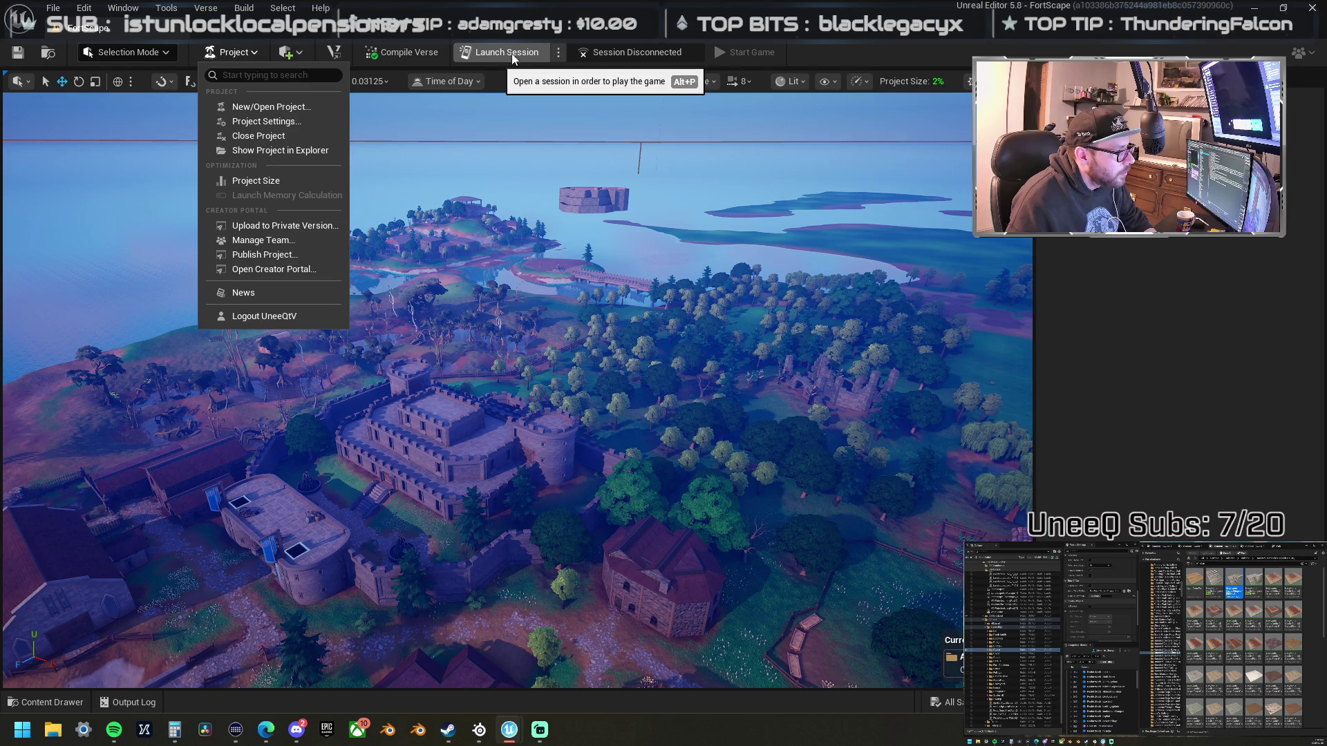
pyautogui.click(559, 53)
pyautogui.click(558, 54)
pyautogui.click(637, 243)
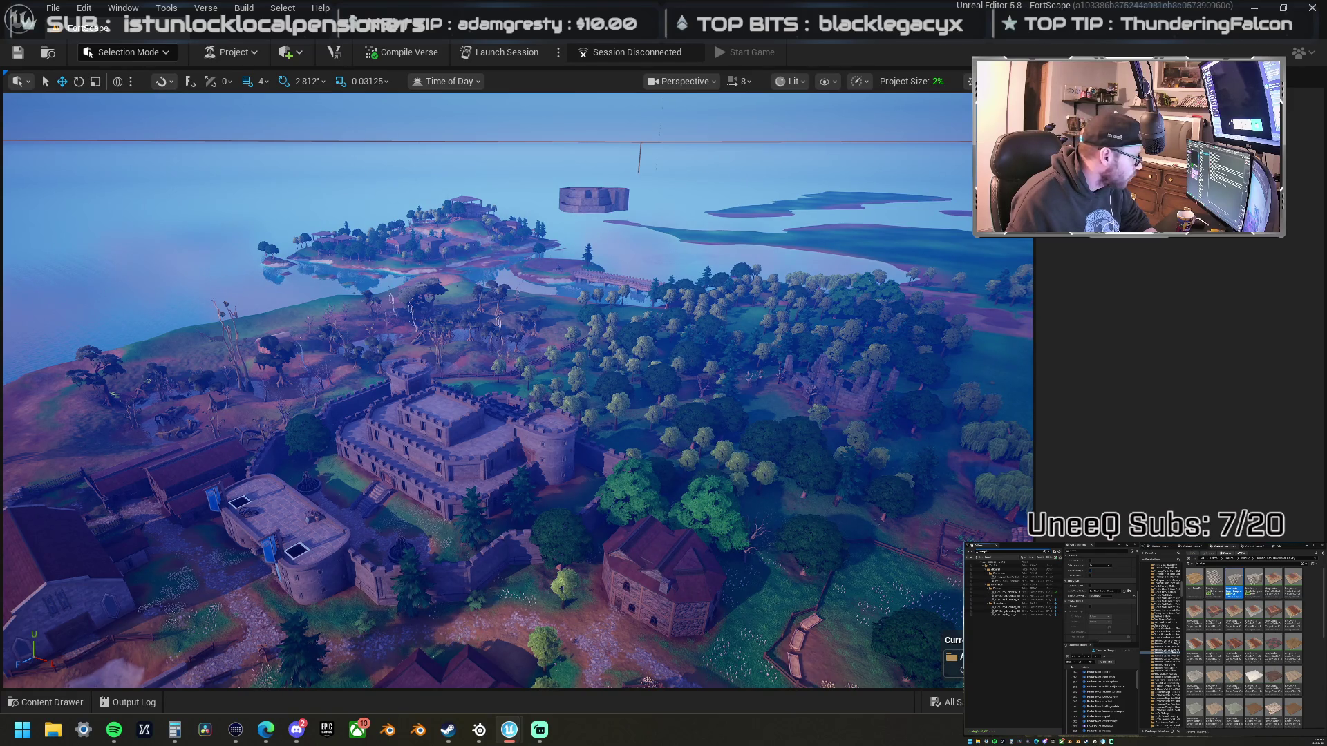
# - Select the straw-filled sack actor in the Outliner and focus the camera on it
pyautogui.moveTo(457, 334)
pyautogui.mouseDown()
pyautogui.moveTo(368, 323)
pyautogui.moveTo(185, 357)
pyautogui.mouseUp()
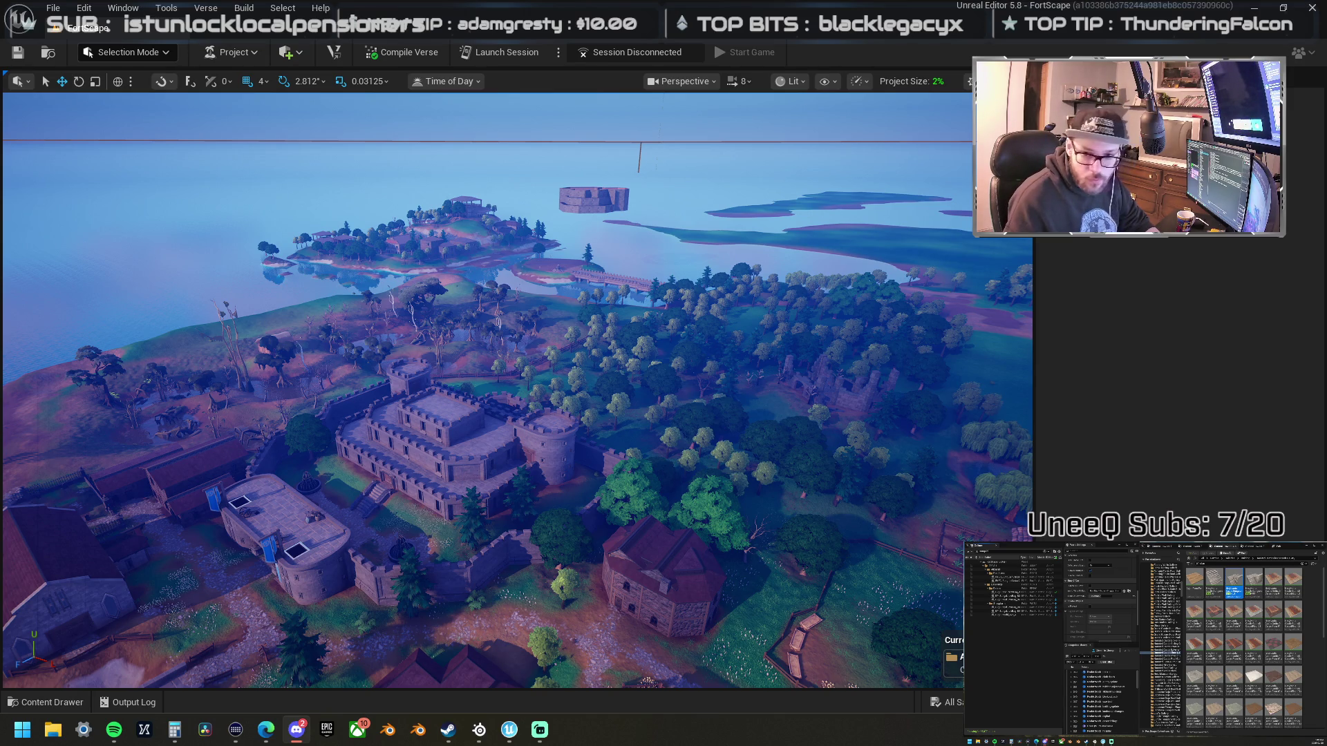
pyautogui.click(1013, 592)
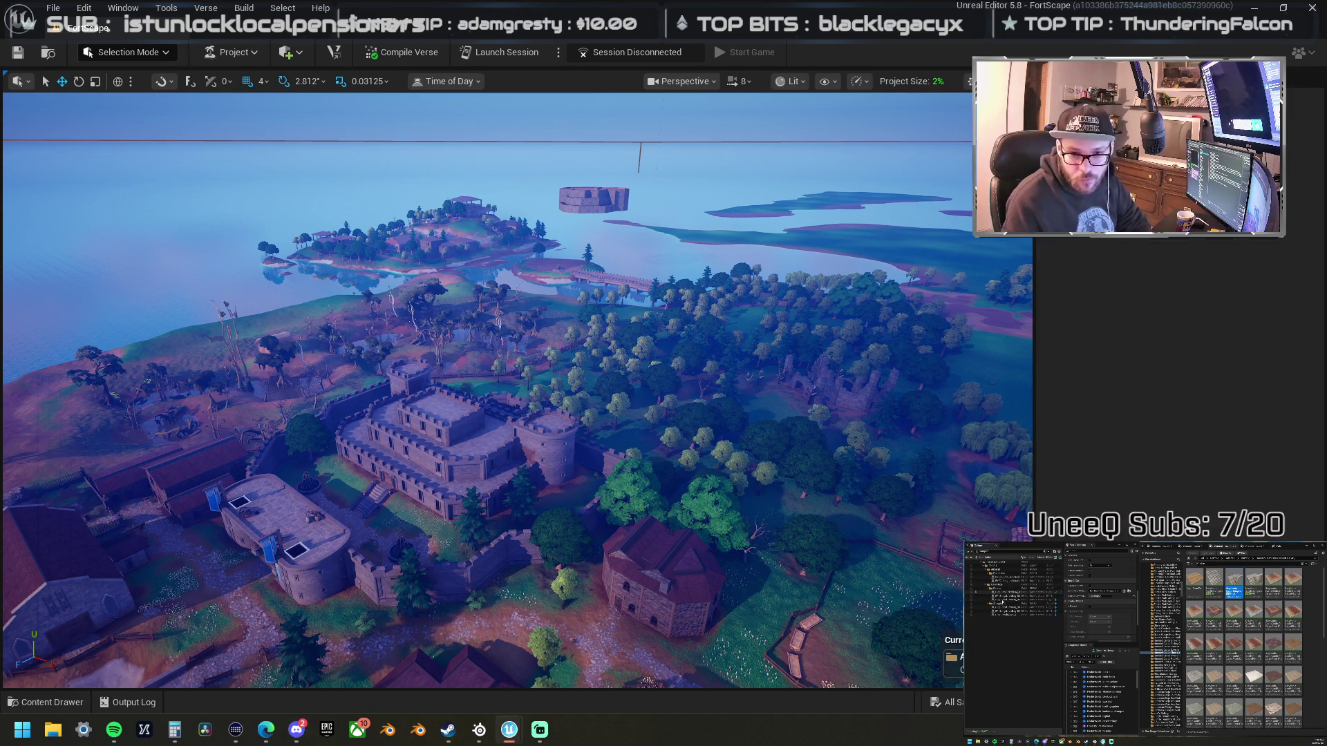
pyautogui.press('f')
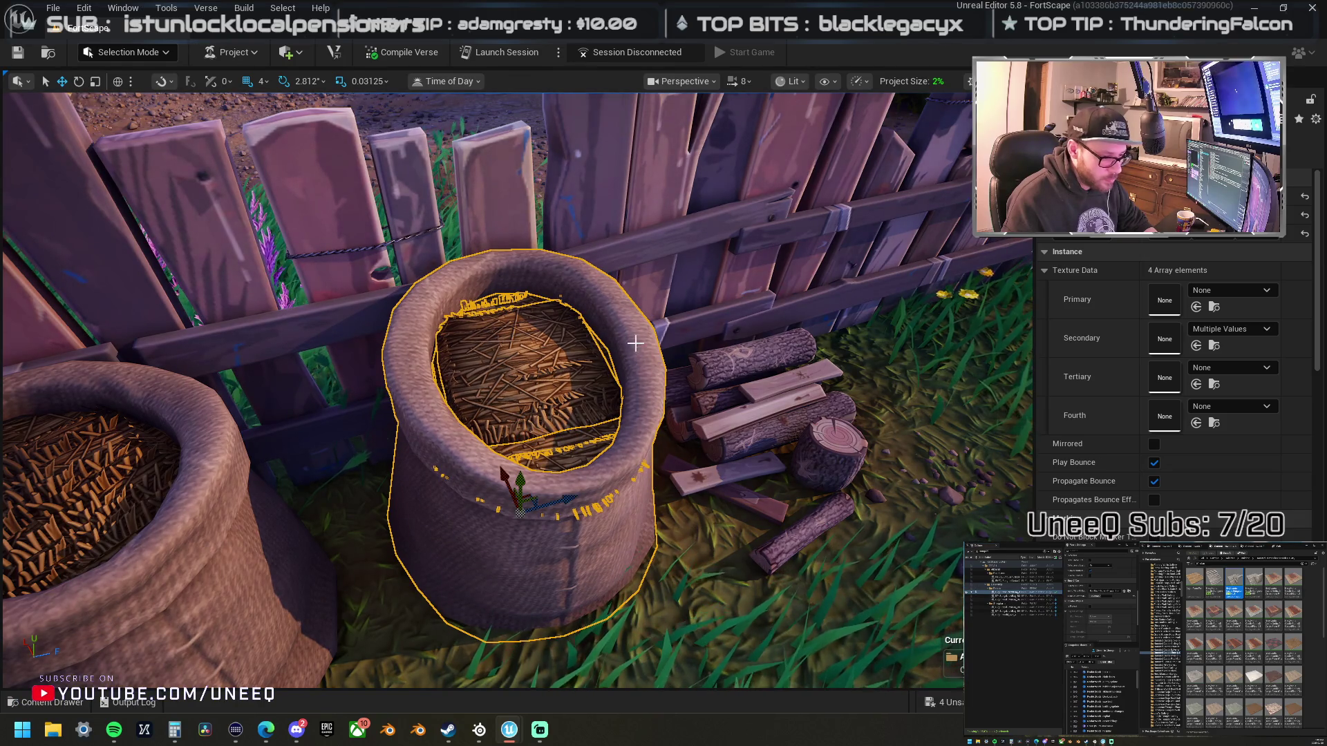
# - Nudge the sack slightly along Y and move its straw fill back inside it
pyautogui.click(579, 389)
pyautogui.moveTo(519, 479); pyautogui.dragTo(523, 483)
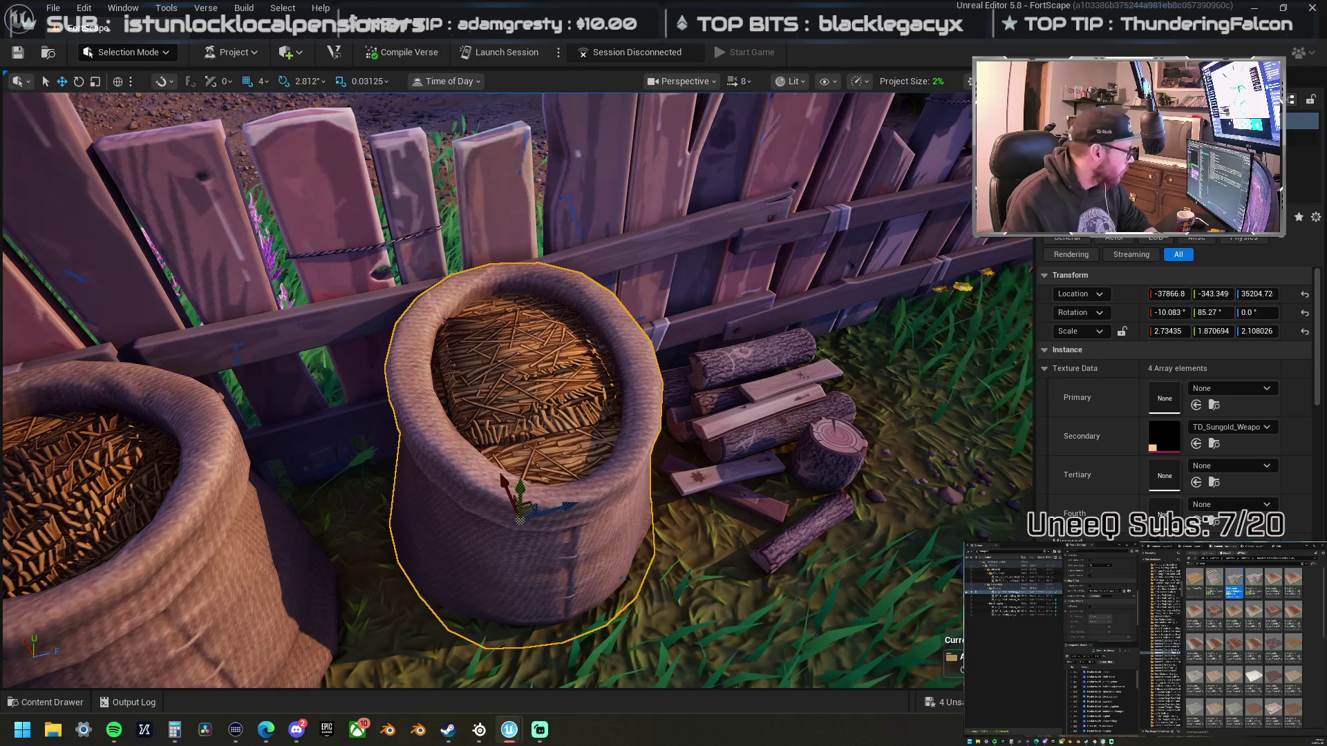
pyautogui.click(550, 384)
pyautogui.moveTo(538, 440); pyautogui.dragTo(532, 435)
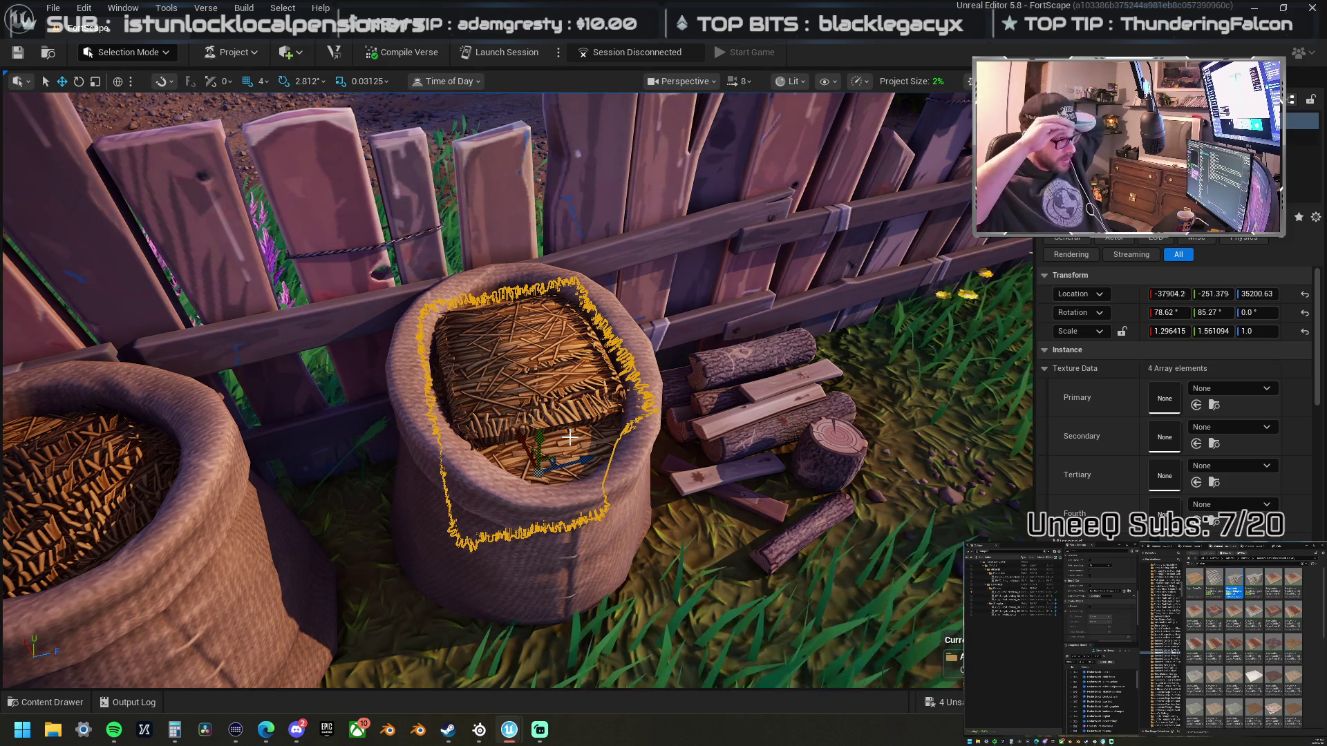
pyautogui.scroll(-10, 571, 437)
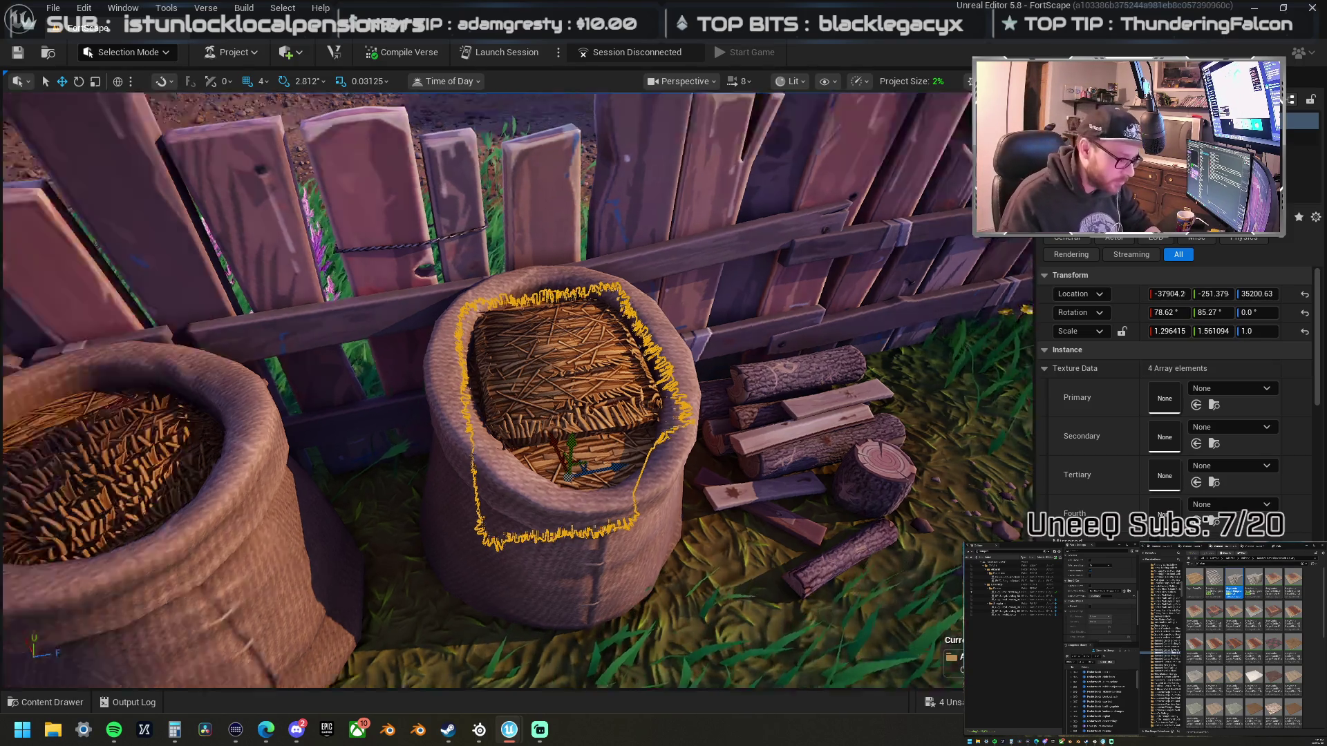
pyautogui.scroll(6, 518, 391)
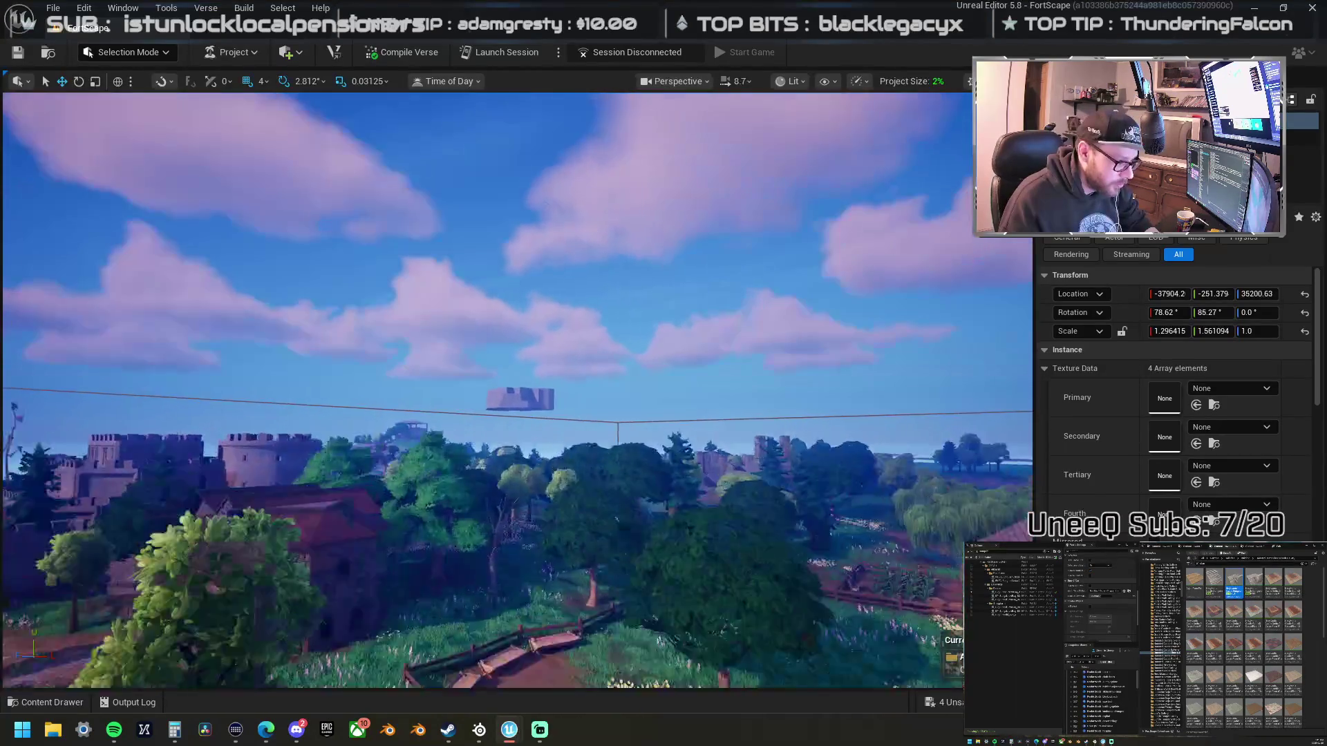
pyautogui.scroll(5, 670, 443)
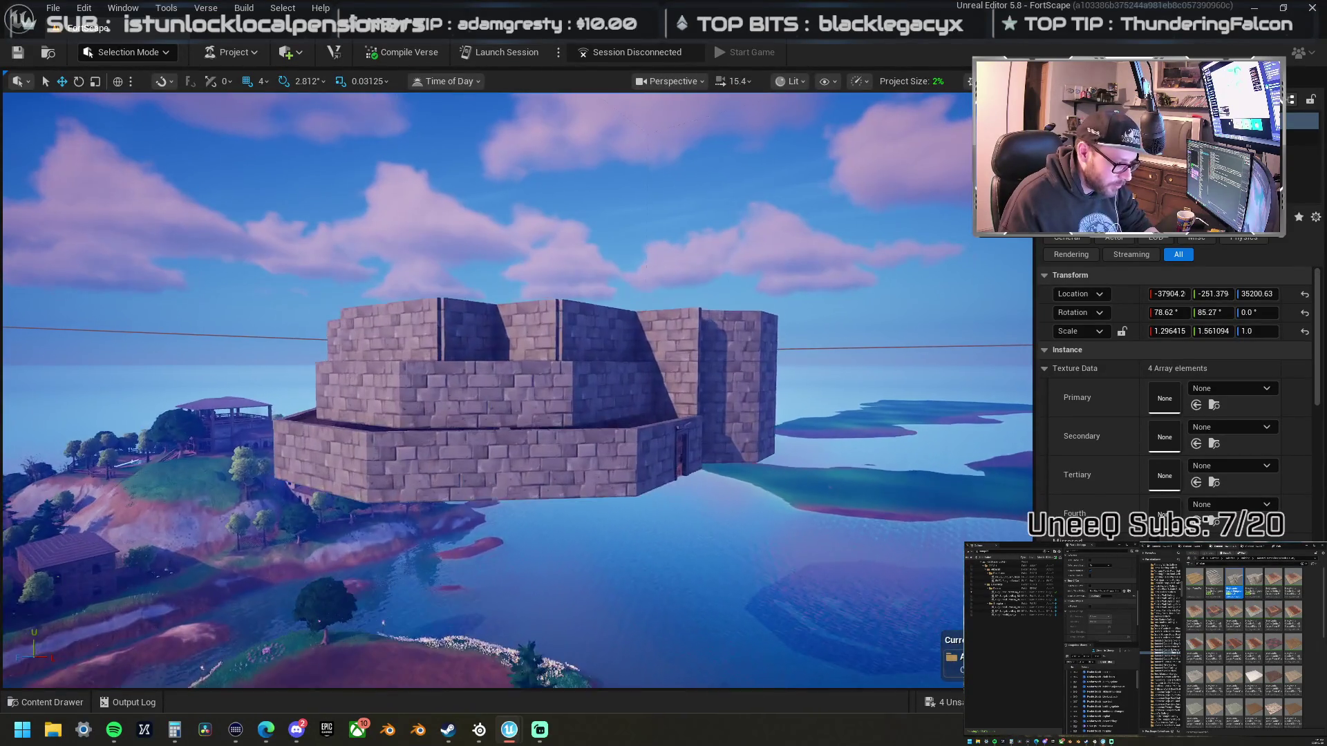
pyautogui.moveTo(622, 376)
pyautogui.mouseDown()
pyautogui.moveTo(587, 401)
pyautogui.moveTo(584, 391)
pyautogui.moveTo(559, 442)
pyautogui.moveTo(624, 376)
pyautogui.mouseUp()
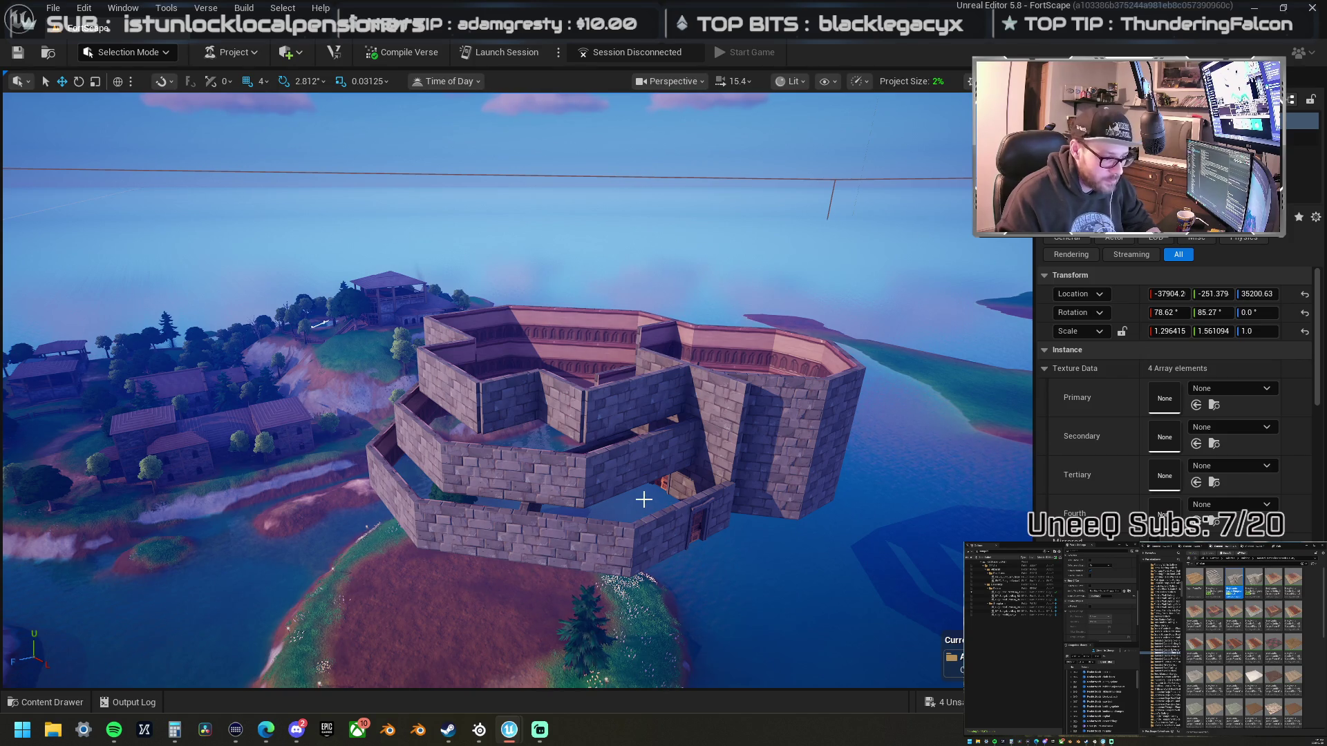
pyautogui.moveTo(670, 465); pyautogui.dragTo(674, 484)
pyautogui.scroll(1, 517, 390)
pyautogui.press('w')
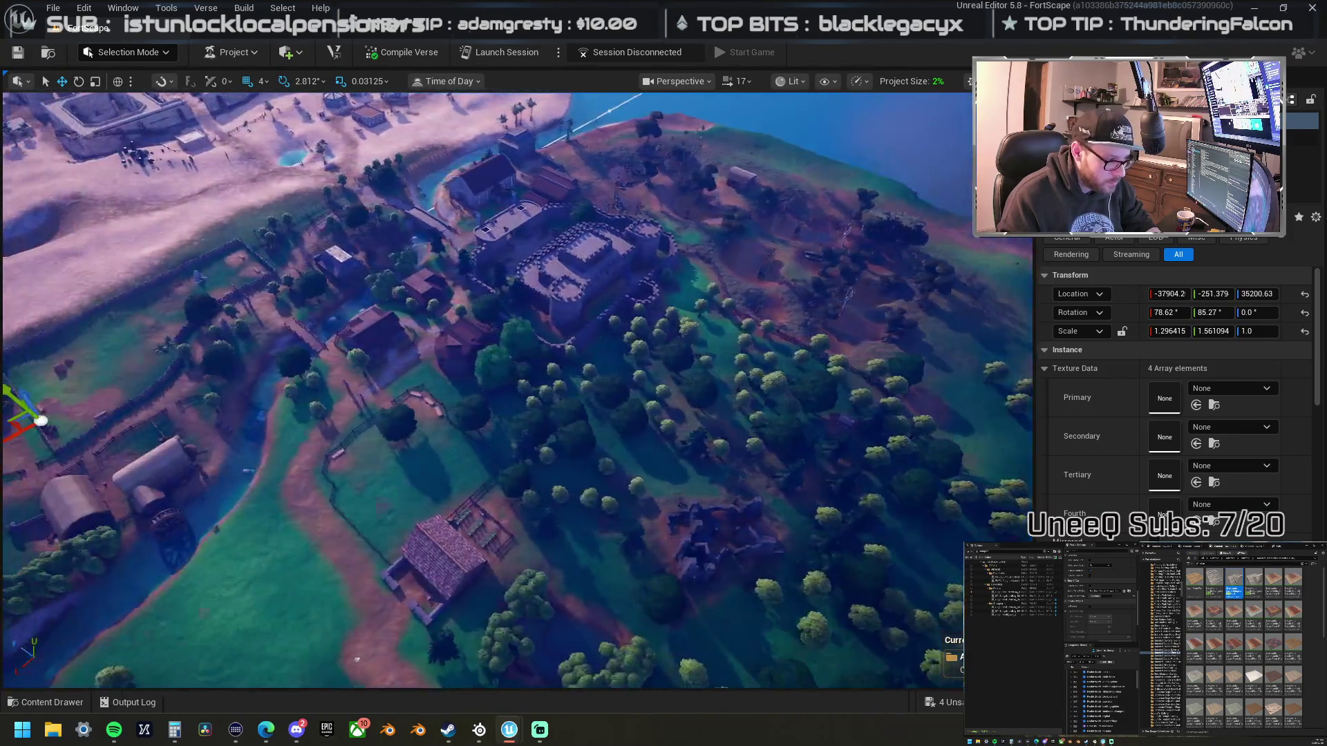
# - Select the riverside trees as one Outliner range, frame them, then select the large terrain spline
pyautogui.moveTo(358, 660)
pyautogui.mouseDown()
pyautogui.moveTo(391, 649)
pyautogui.moveTo(393, 622)
pyautogui.moveTo(366, 622)
pyautogui.moveTo(314, 570)
pyautogui.mouseUp()
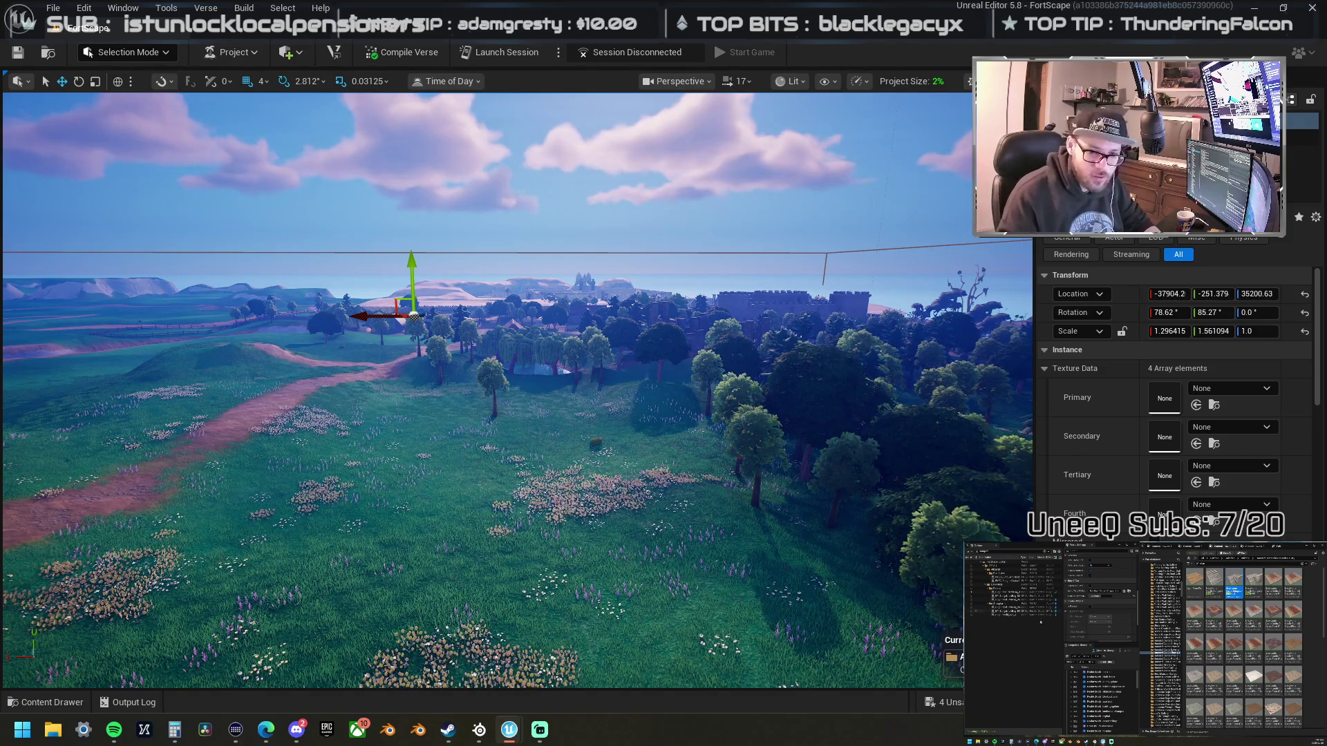
pyautogui.scroll(3, 568, 472)
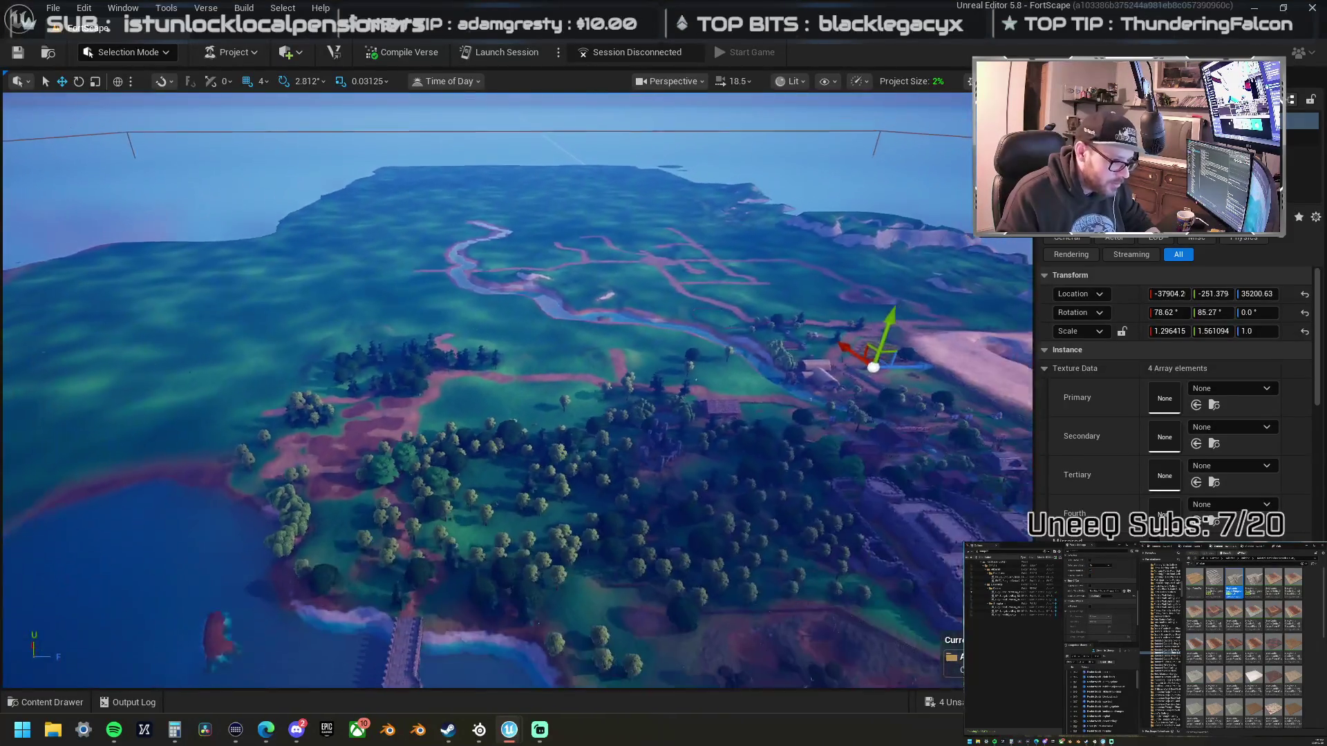
pyautogui.moveTo(693, 443); pyautogui.dragTo(693, 443)
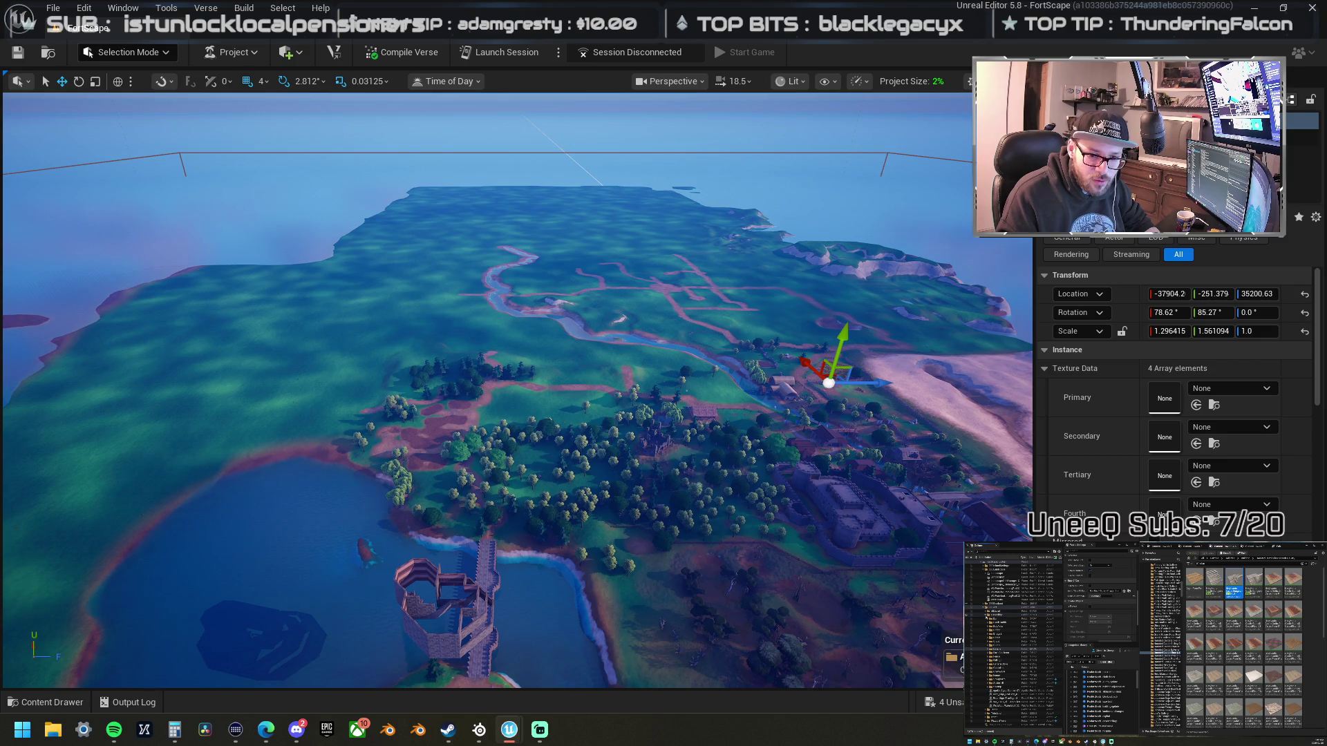
pyautogui.click(1012, 622)
pyautogui.scroll(-10, 1023, 642)
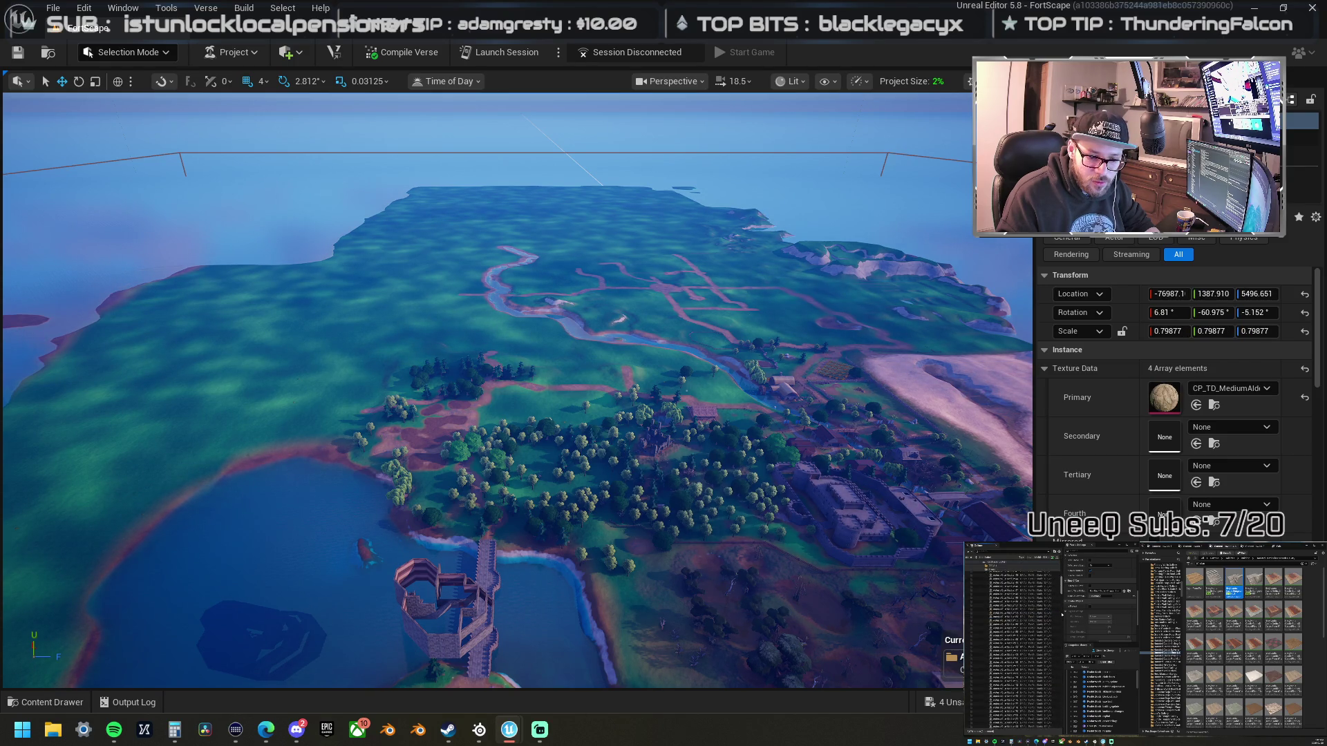
pyautogui.scroll(-5, 1002, 650)
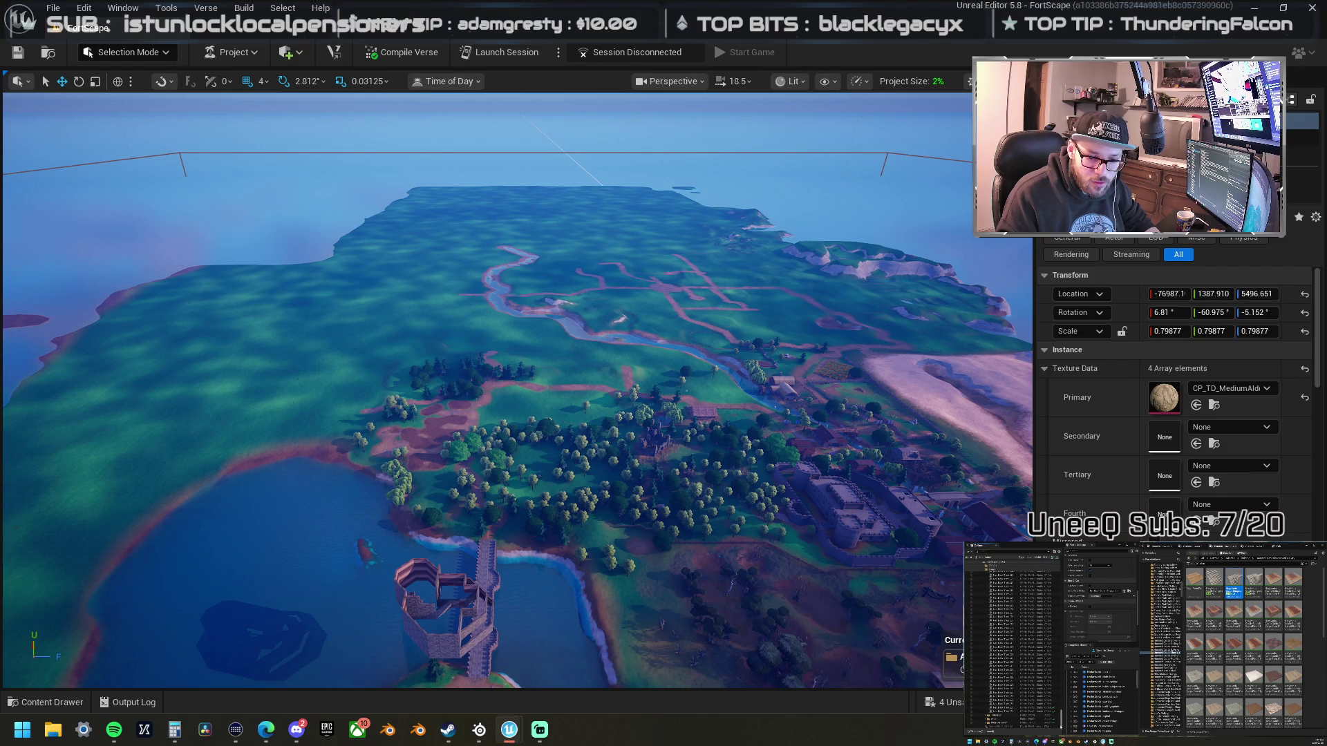
pyautogui.keyDown('shift'); pyautogui.click(1012, 712); pyautogui.keyUp('shift')
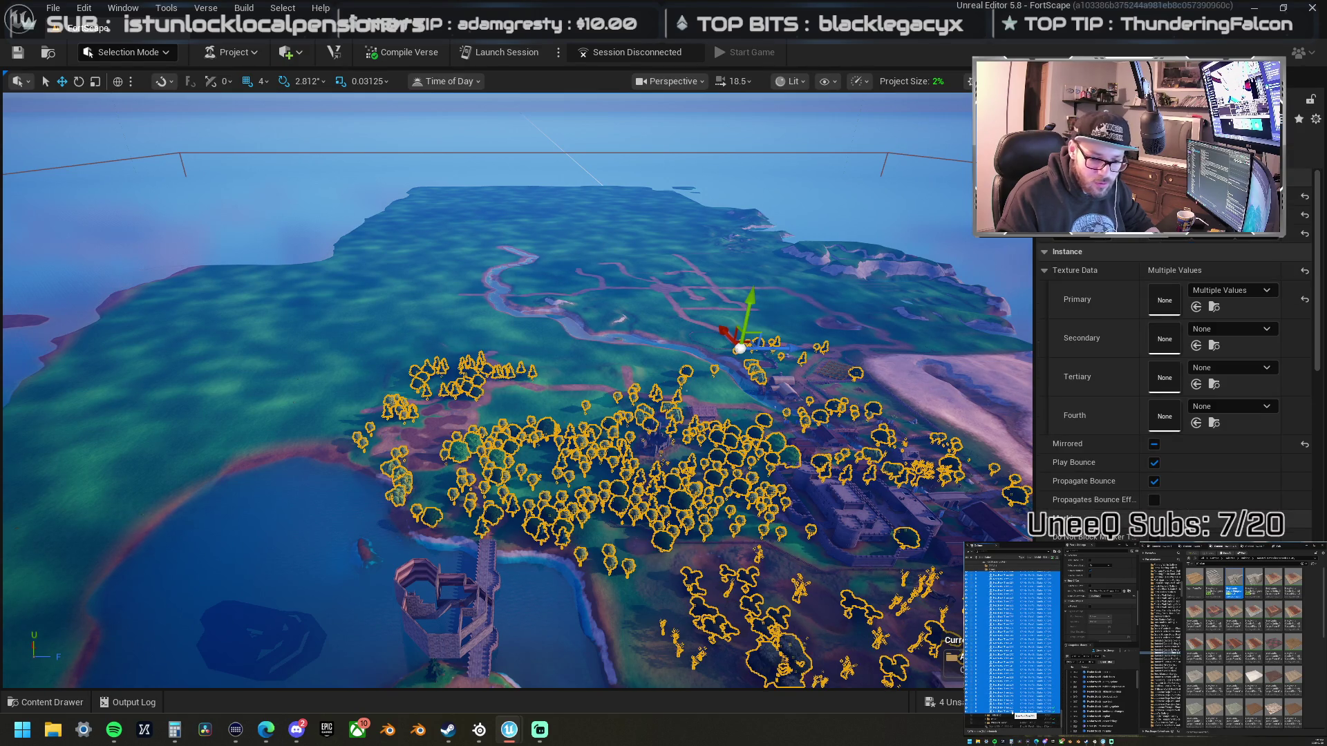
pyautogui.press('f')
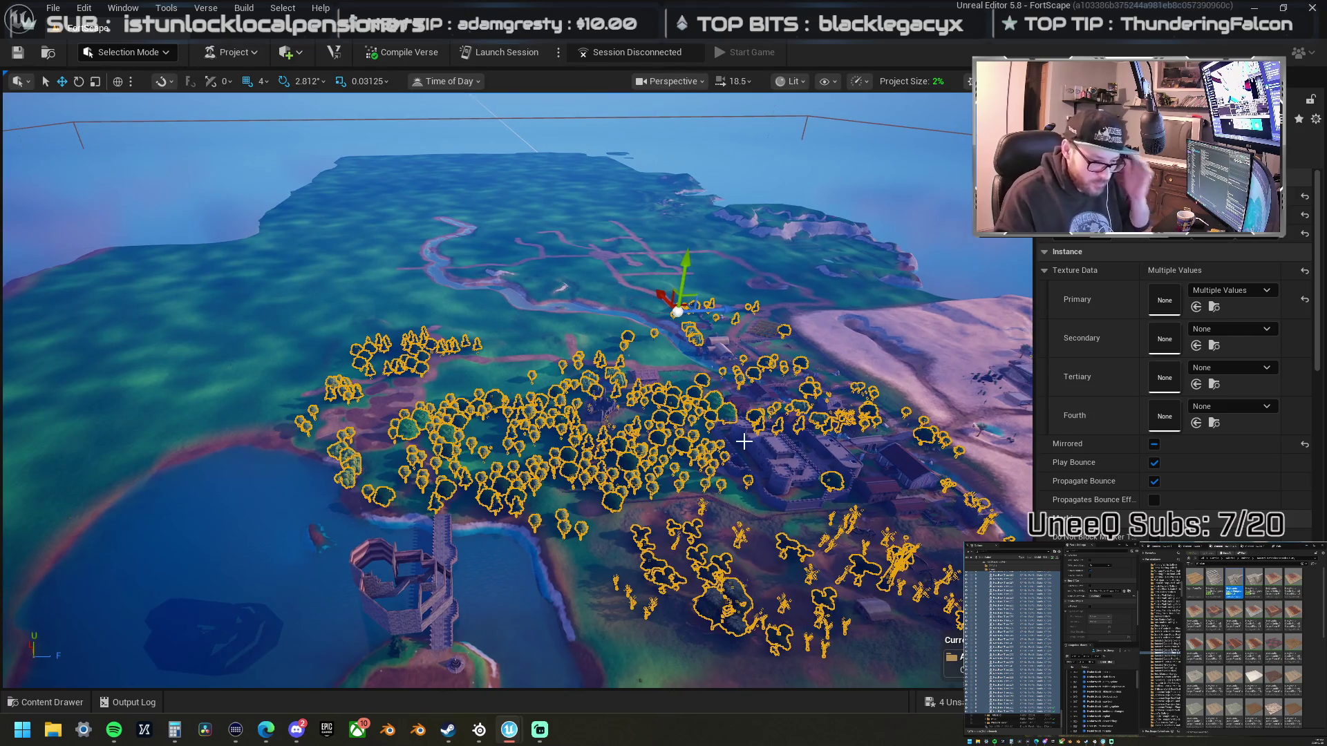
pyautogui.press('f')
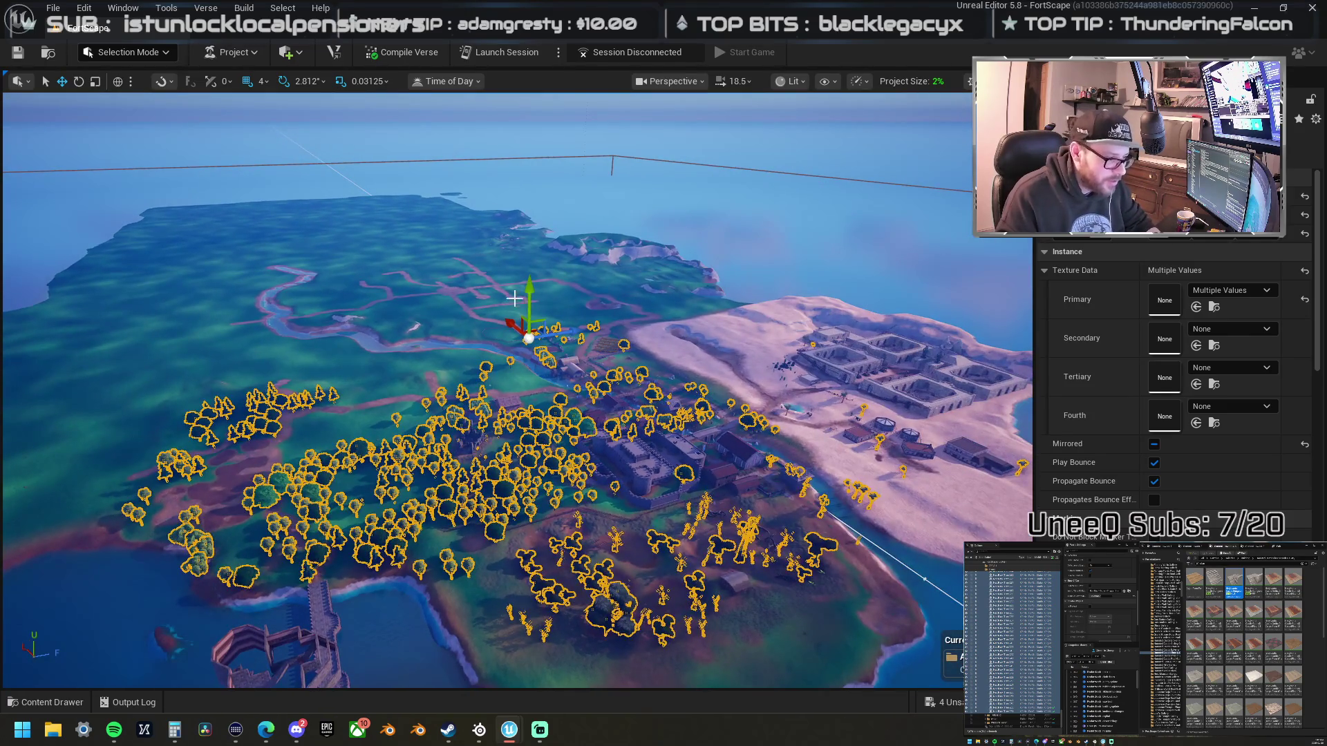
pyautogui.click(620, 186)
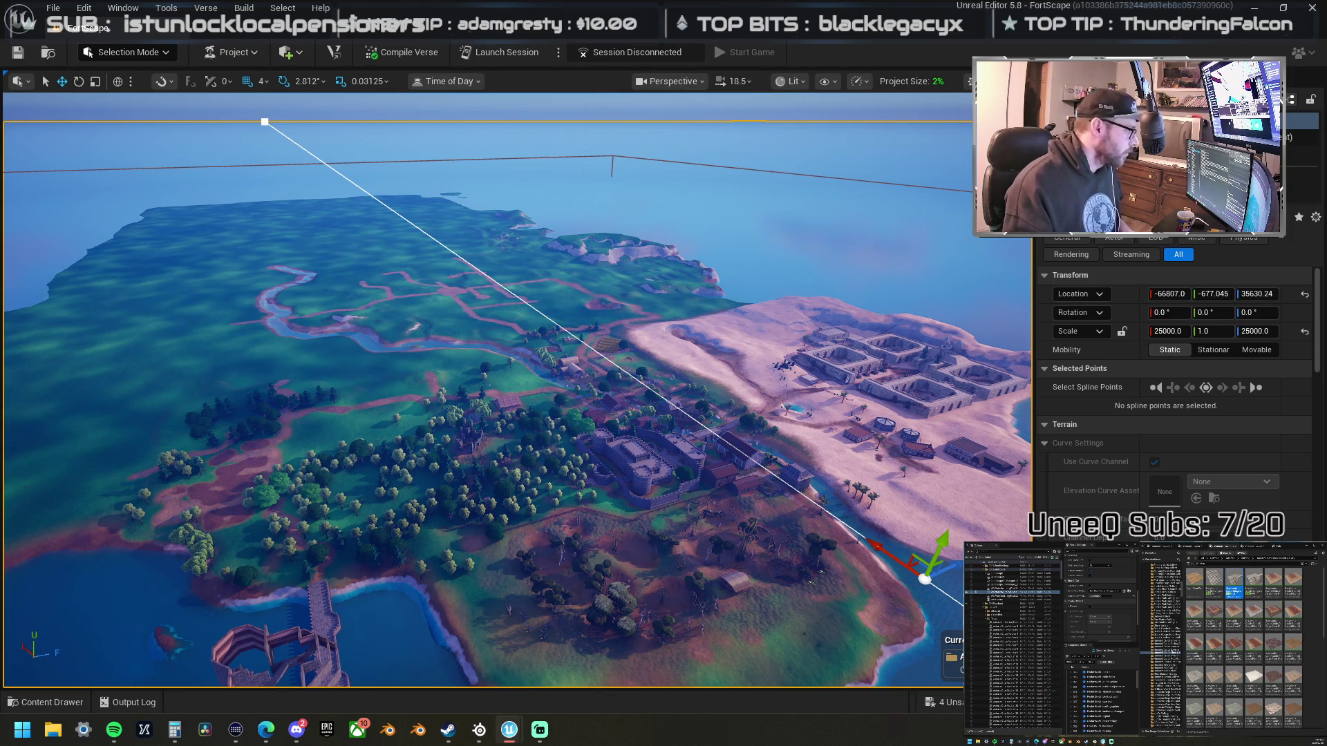
# - Switch to the web browser, then tilt the camera down closer to the island
pyautogui.hotkey('alt', 'Tab')
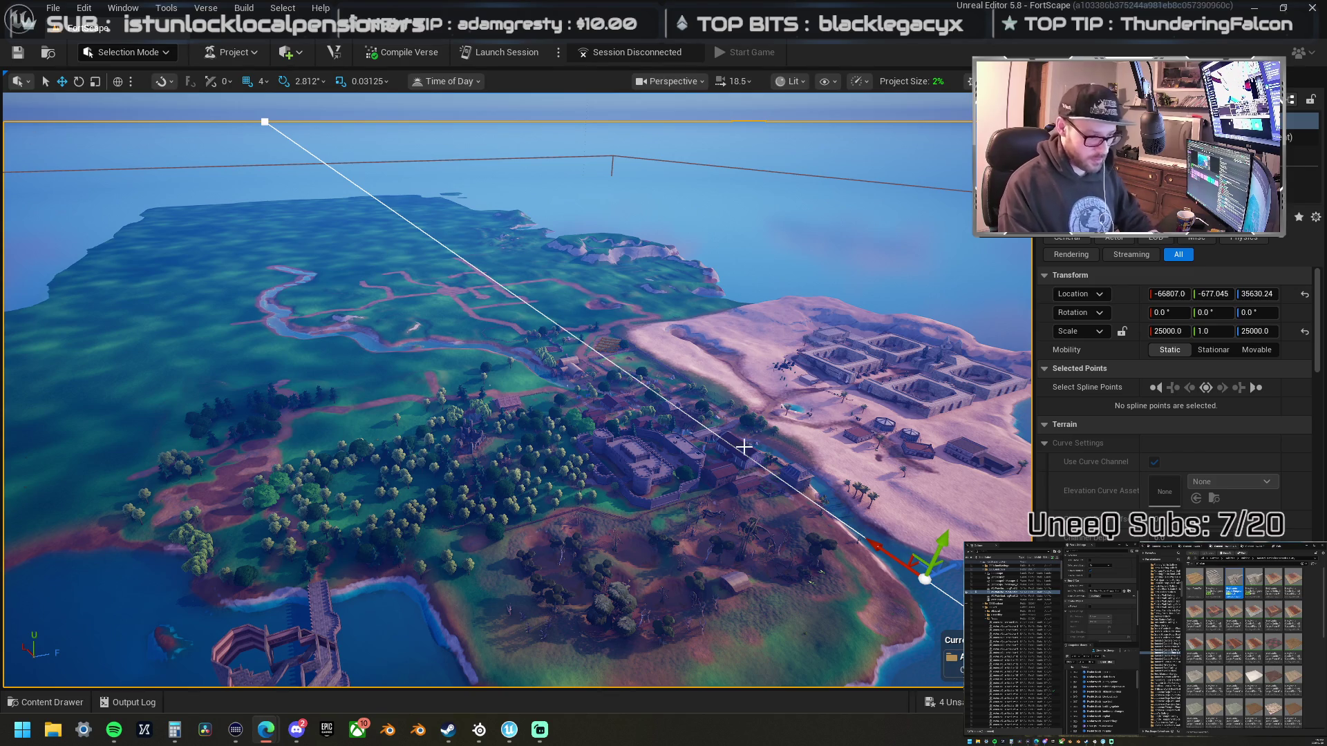
pyautogui.moveTo(694, 459)
pyautogui.mouseDown()
pyautogui.moveTo(694, 498)
pyautogui.moveTo(695, 401)
pyautogui.moveTo(836, 397)
pyautogui.moveTo(823, 380)
pyautogui.mouseUp()
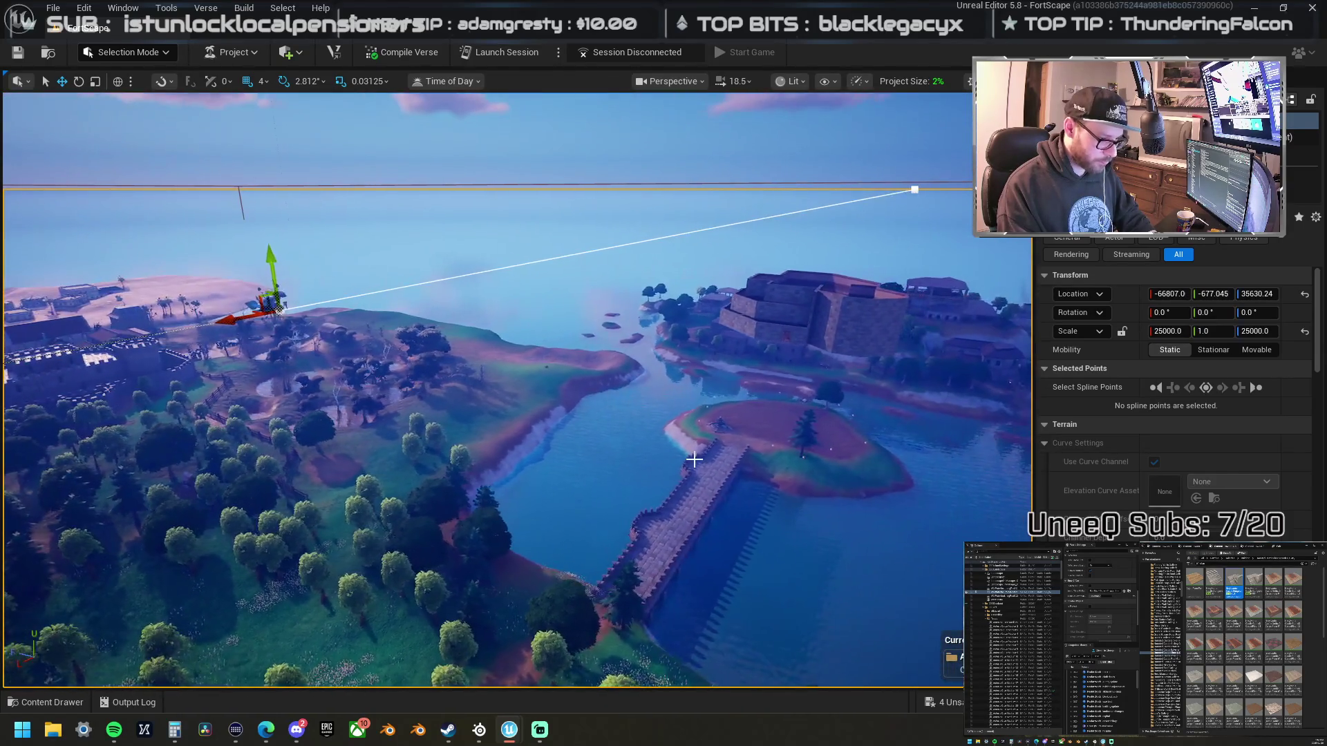
pyautogui.hotkey('alt', 'Tab')
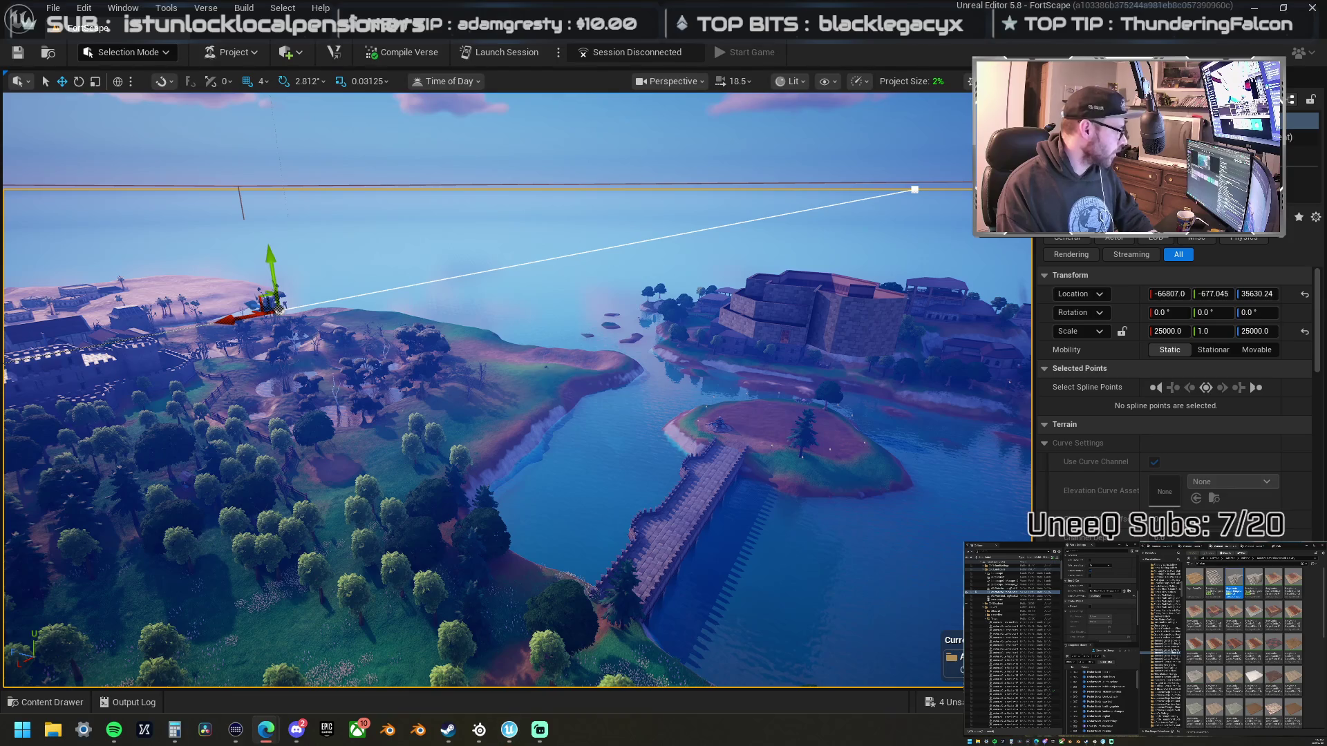